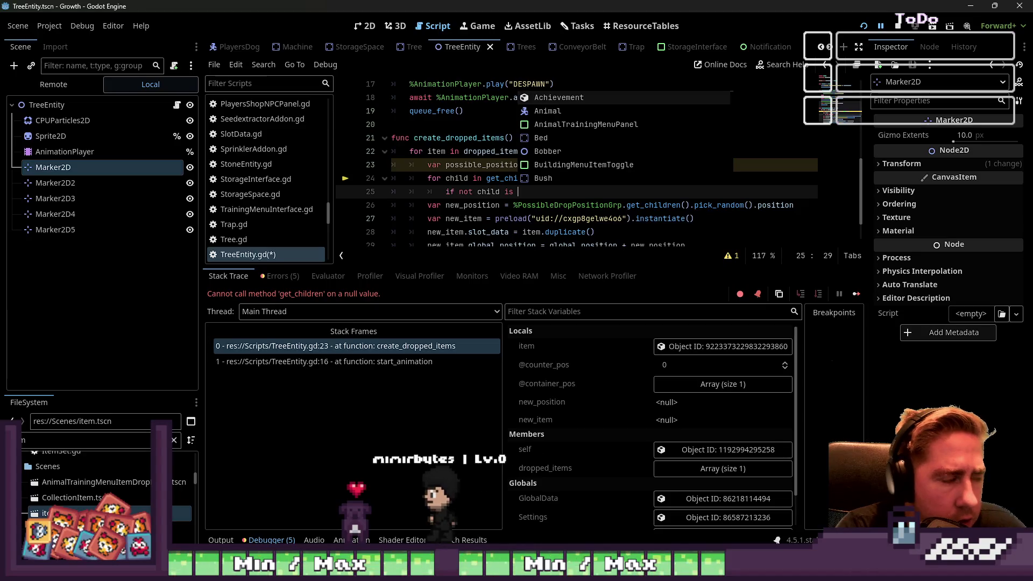
- Skip non-Marker2D children with 'continue' and append each marker to possible_position_marker_array
text(D:)
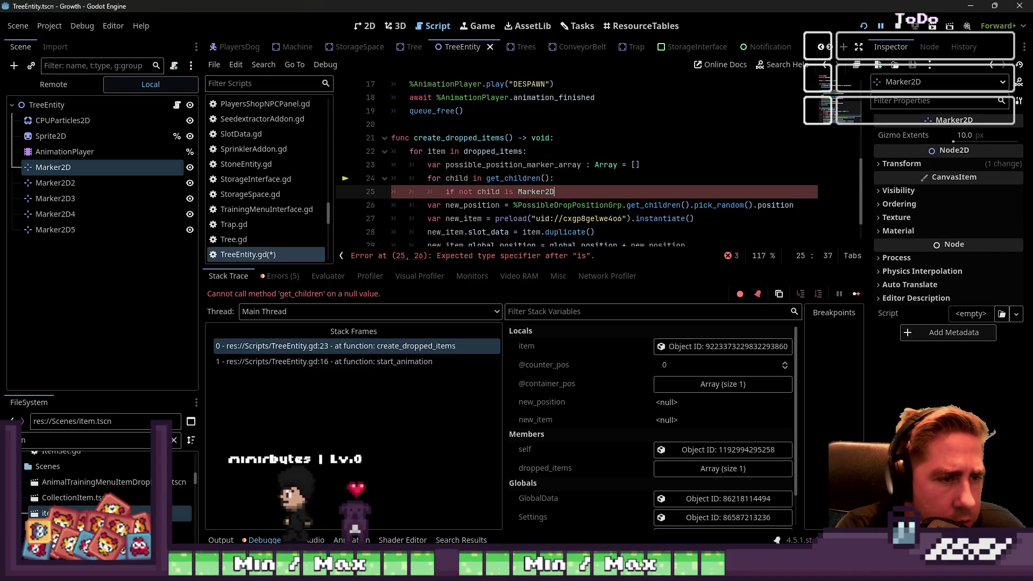
key(Return)
key(BackSpace)
key(BackSpace)
key(BackSpace)
text(continue)
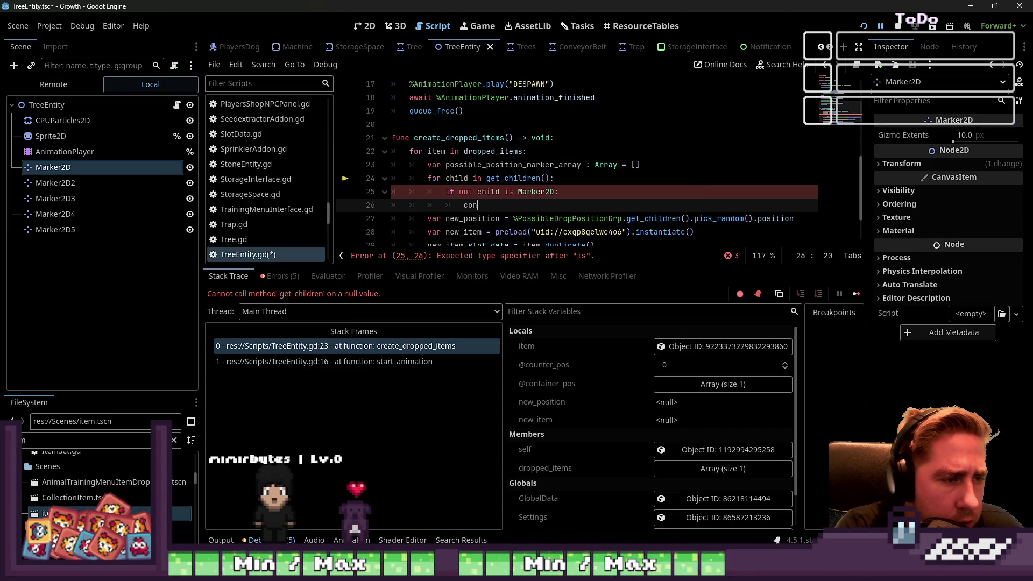
key(Return)
key(Return)
text(possible_position_marker_array.append)
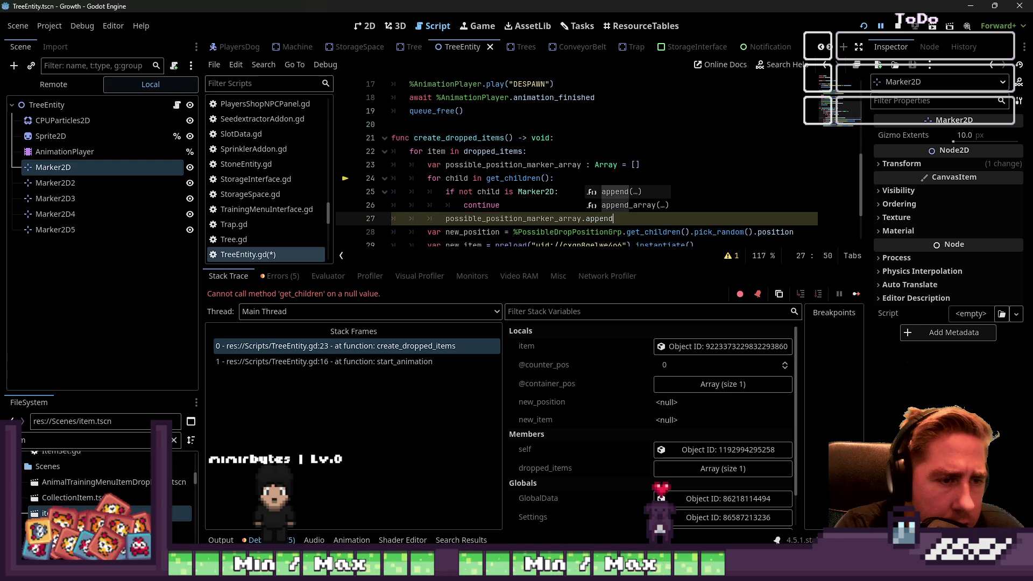
text((chi)
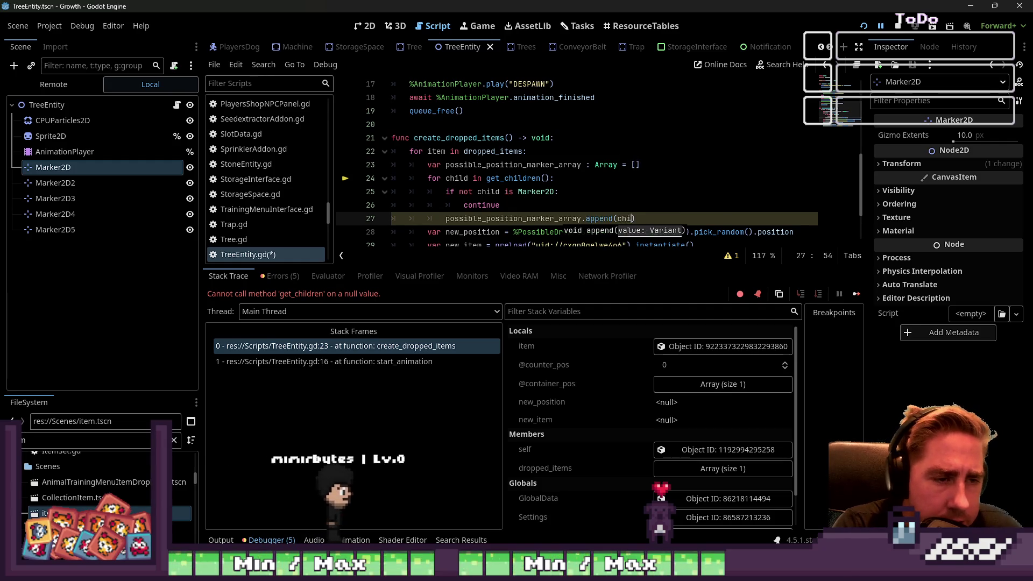
text(ld)
key(Up)
key(Up)
key(Up)
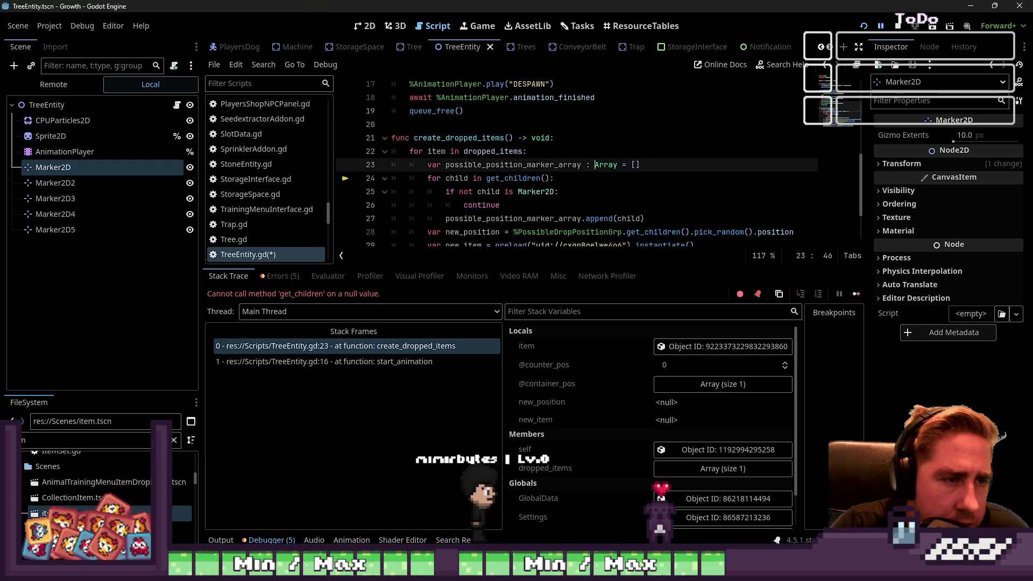
- Pick new_position from possible_position_marker_array instead of the PossibleDropPositionGrp children, and save the script
key(Down)
key(Down)
key(Down)
key(Left)
key(Left)
key(Left)
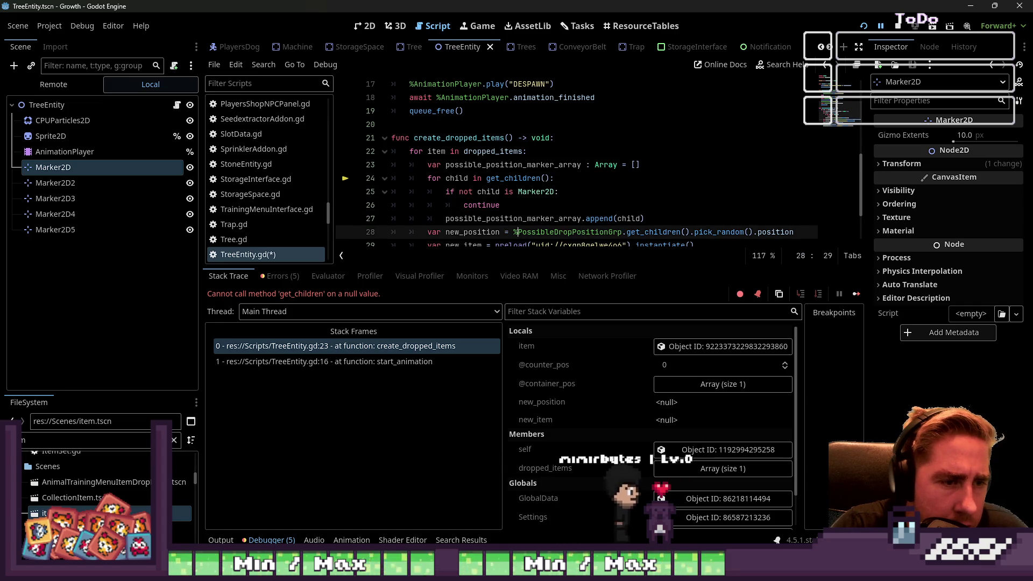
drag(513, 232, 681, 232)
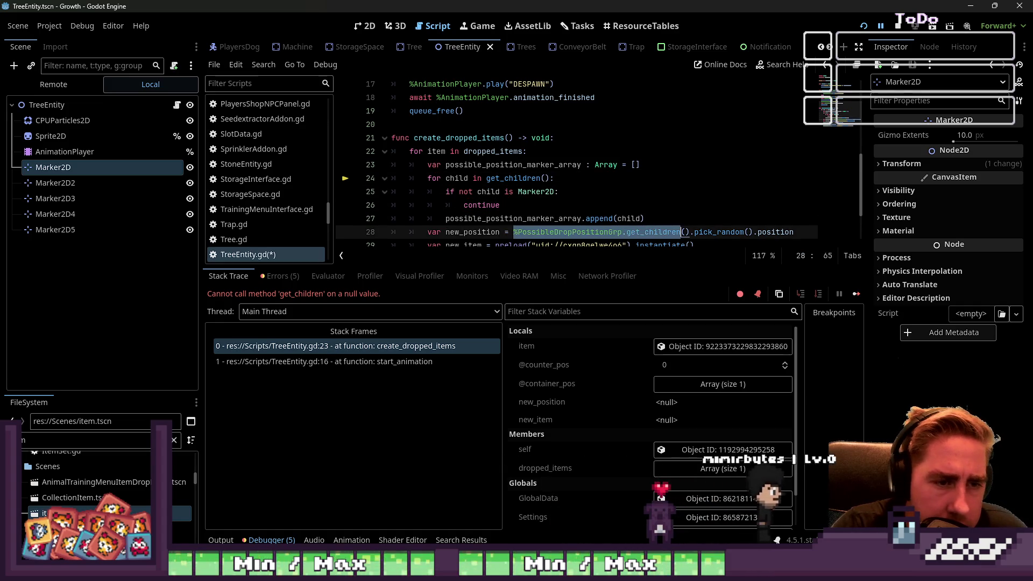
text(possible_position_marker_array)
key(Up)
key(Up)
key(ctrl+s)
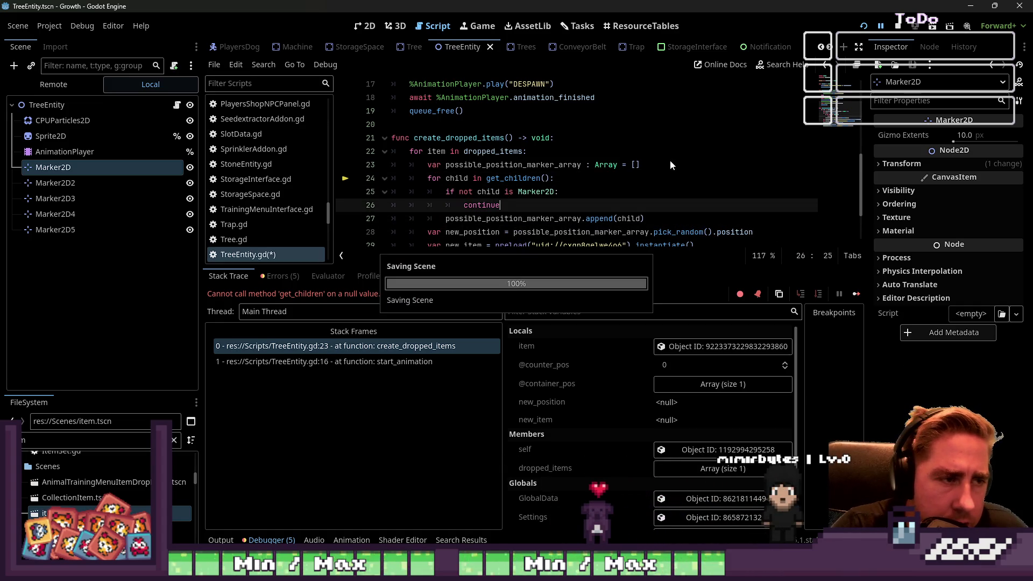
scroll(670, 159, down, 1)
- Move the array declaration and Marker2D-collecting loop above 'for item in dropped_items:'
click(384, 137)
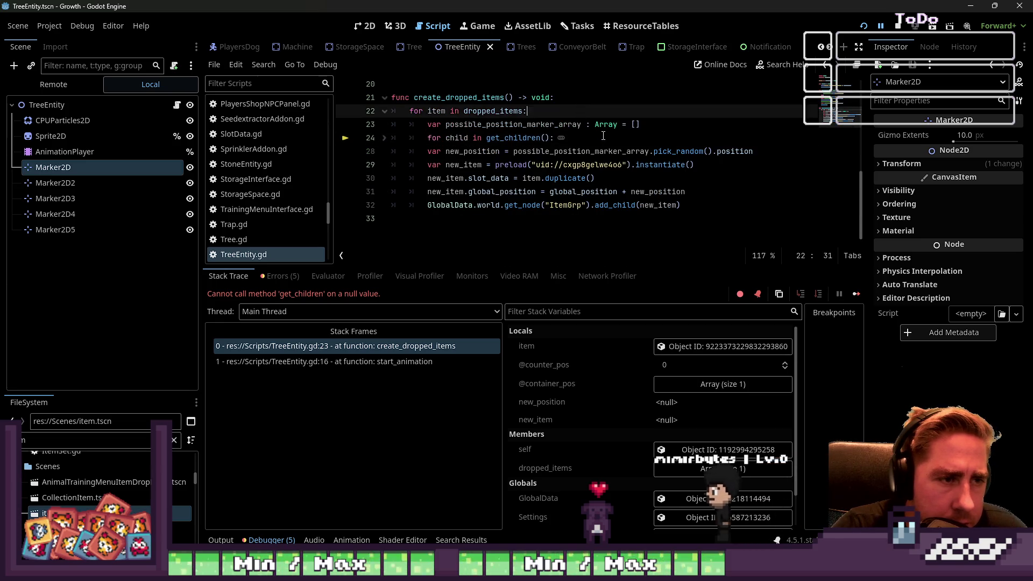
key(Return)
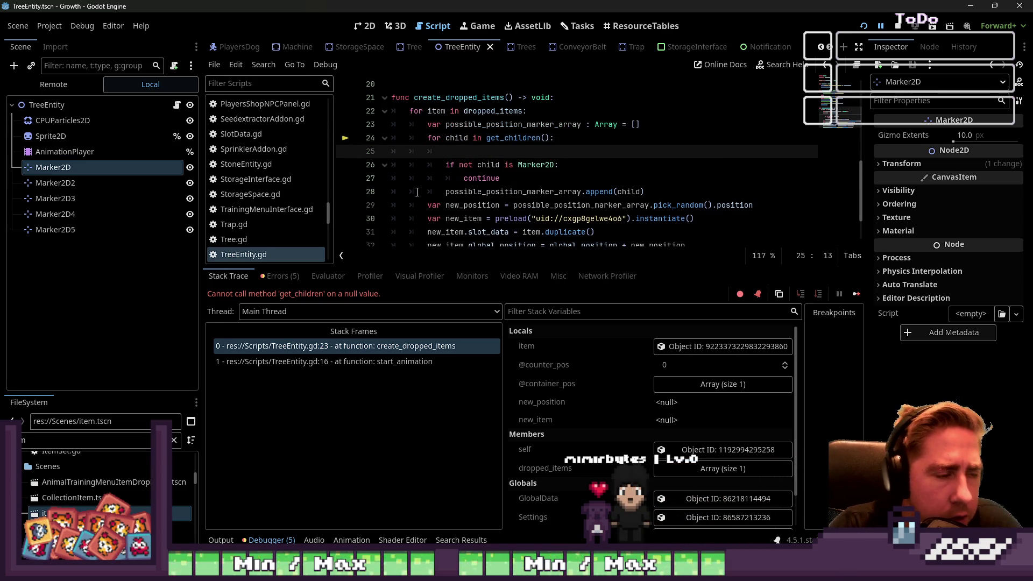
key(ctrl+z)
click(418, 191)
key(Return)
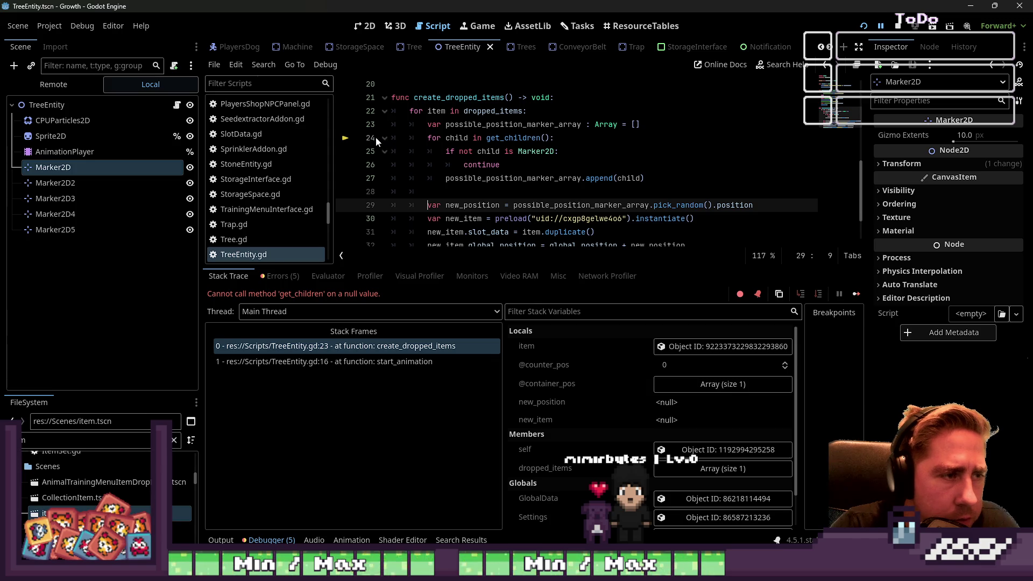
click(382, 139)
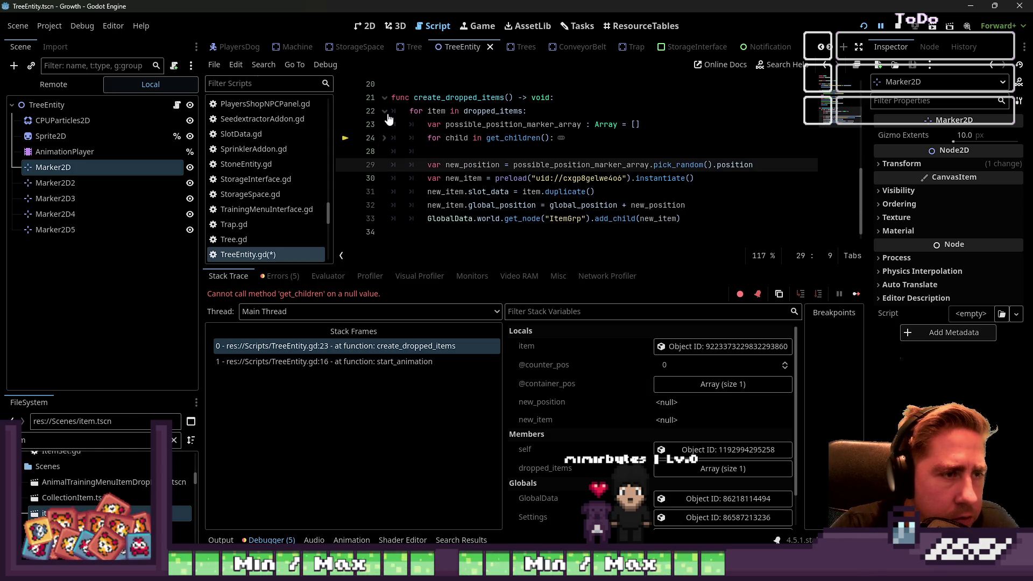
click(385, 138)
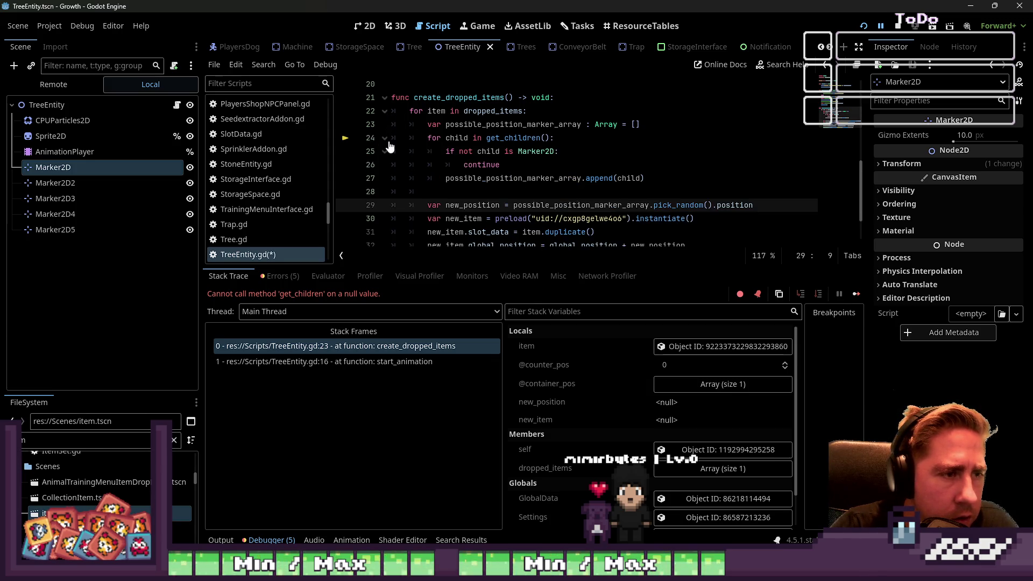
mouse_move(644, 178)
mouse_down()
mouse_move(484, 165)
mouse_move(397, 131)
mouse_up()
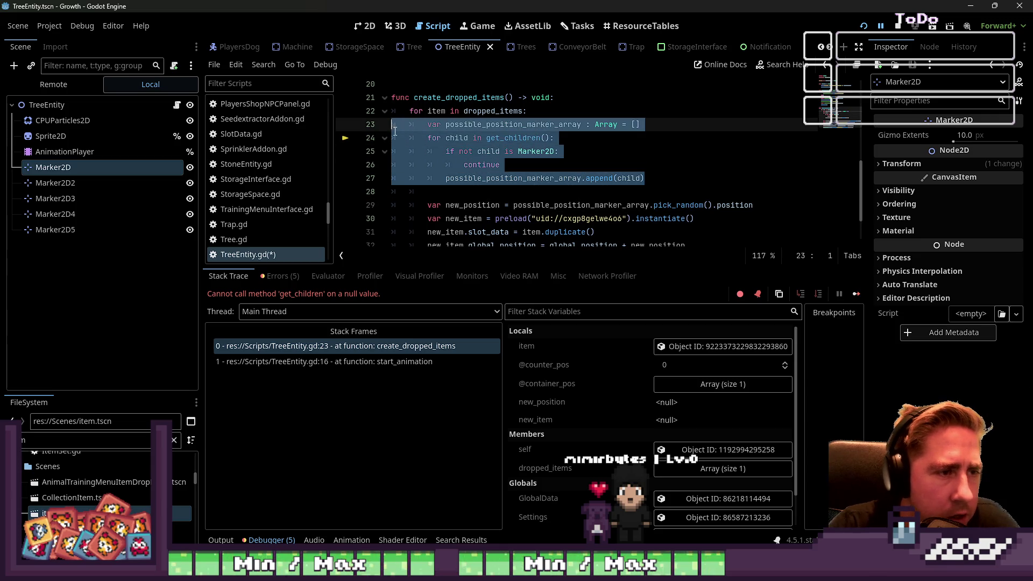
key(BackSpace)
key(BackSpace)
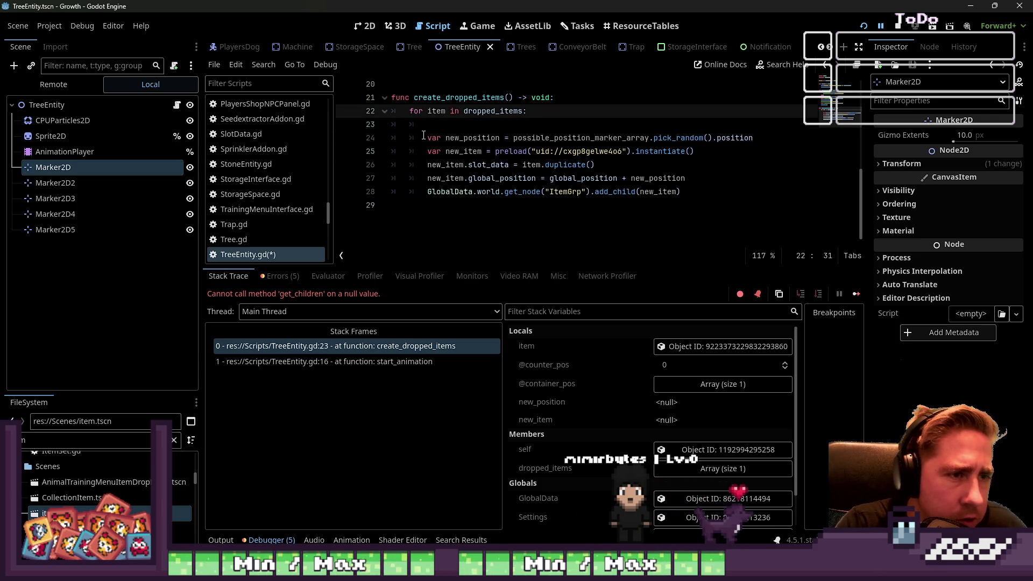
key(ctrl+z)
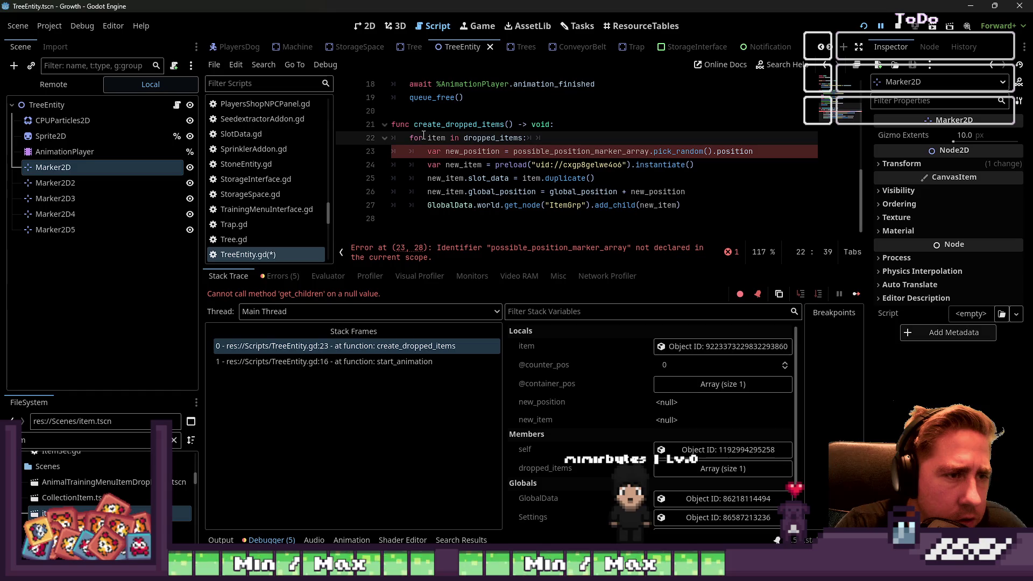
key(ctrl+z)
key(ctrl+z)
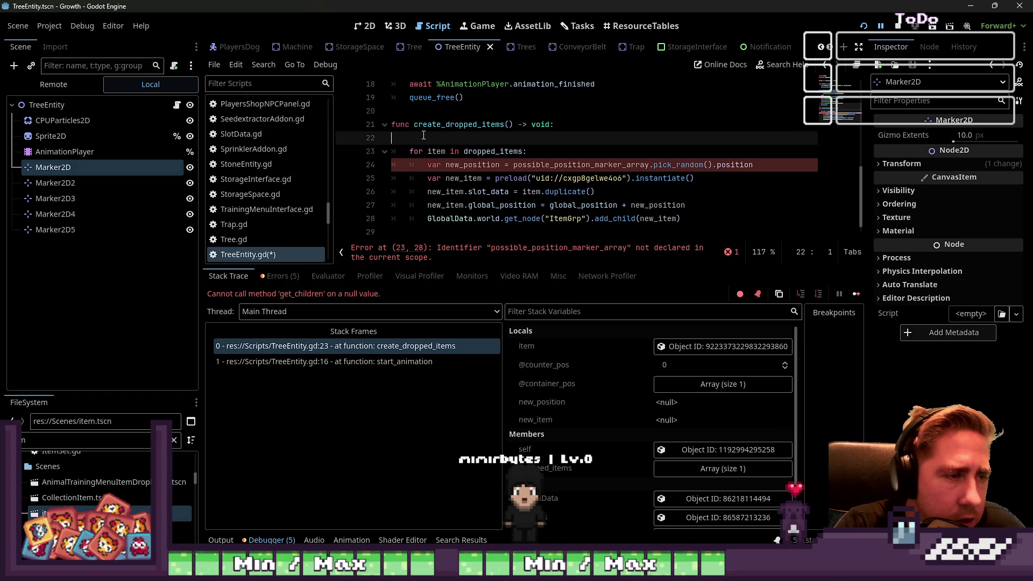
key(ctrl+z)
key(ctrl+z)
key(ctrl+z)
key(ctrl+z)
key(ctrl+z)
key(ctrl+z)
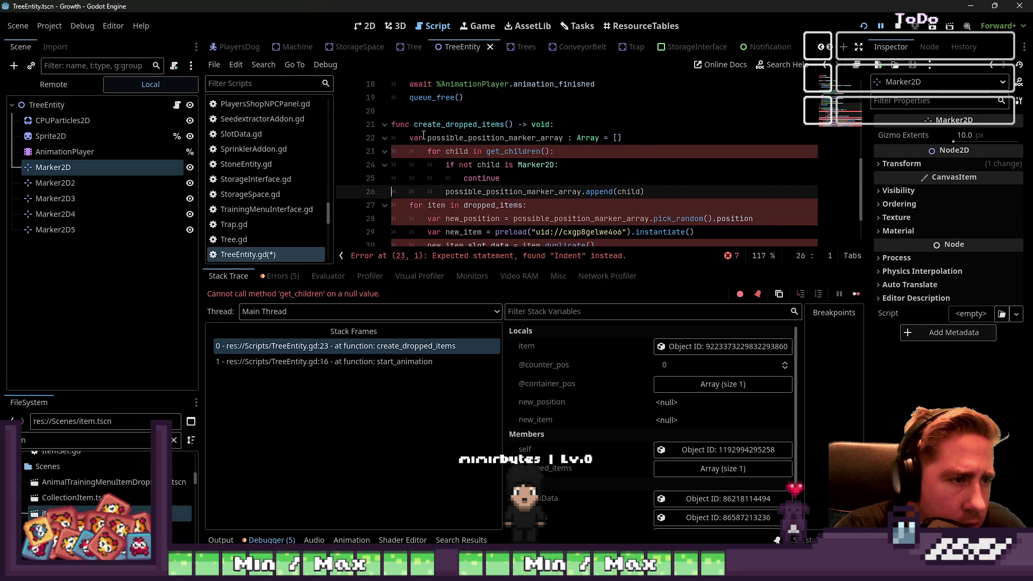
- Dedent the moved collecting loop one level, add a blank line after it, and run the game
key(Up)
key(Up)
key(Up)
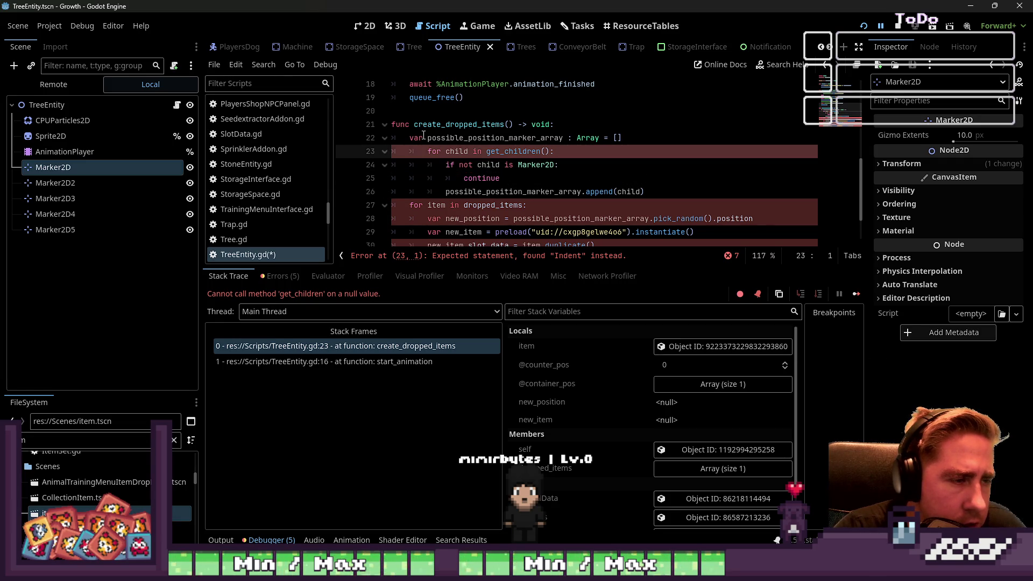
key(Down)
key(shift+Tab)
key(Down)
key(shift+Tab)
key(Down)
key(shift+Tab)
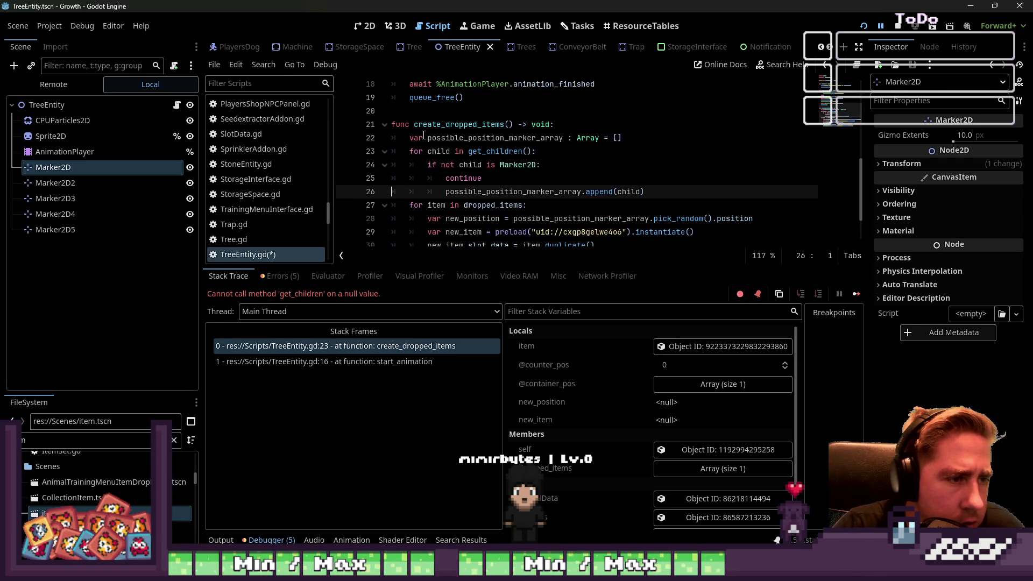
key(Up)
key(Up)
key(Up)
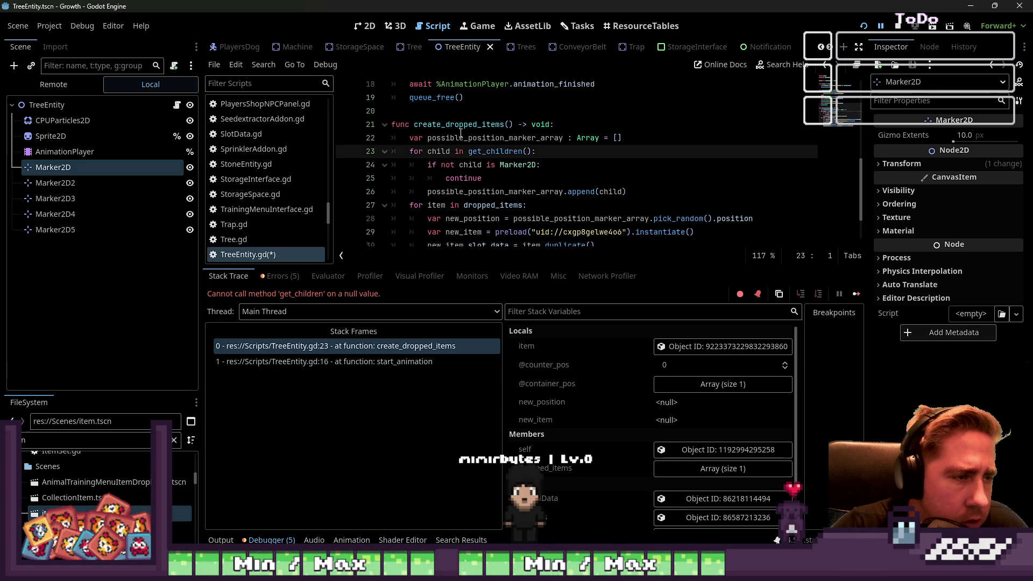
click(633, 191)
key(Return)
click(384, 151)
double_click(495, 138)
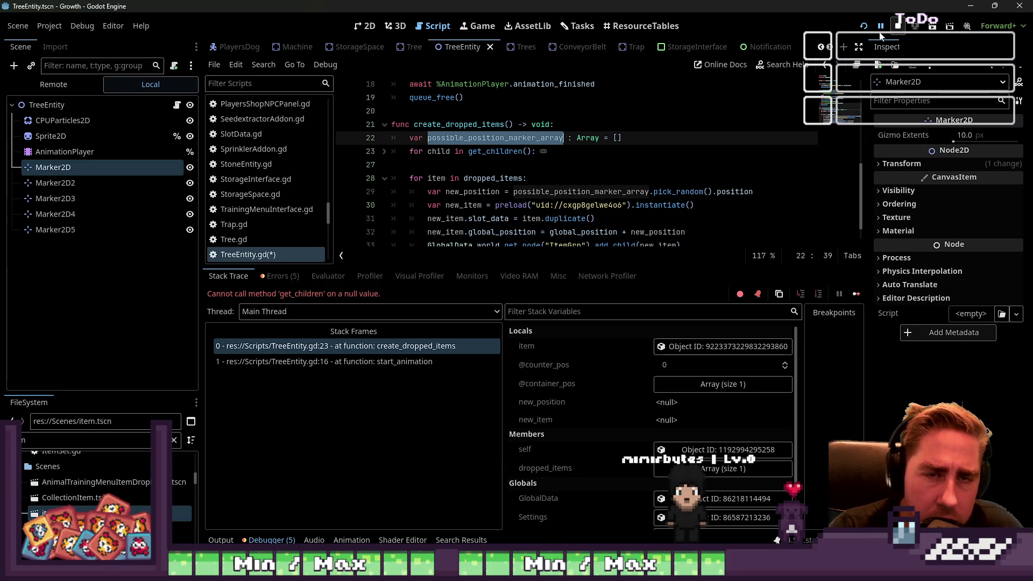
click(863, 26)
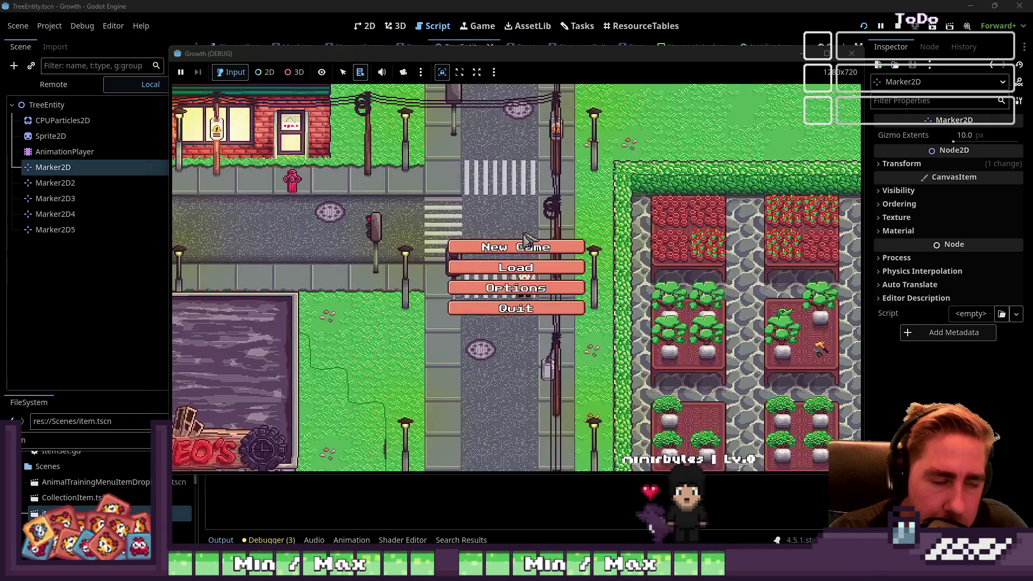
- Start a new game with a character named 'qwed' and equip the first hotbar item
click(525, 246)
text(qwed)
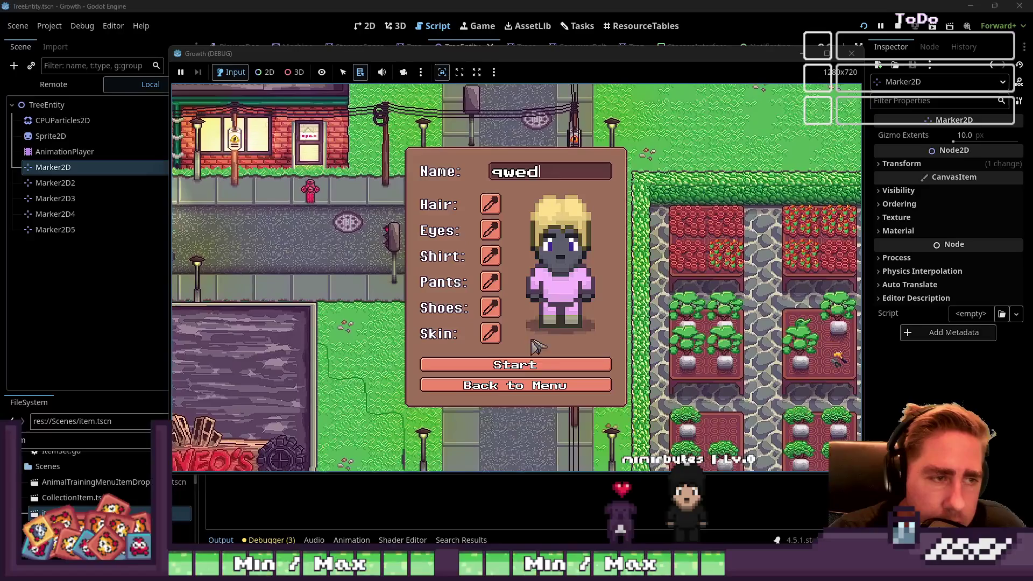
click(533, 364)
key(i)
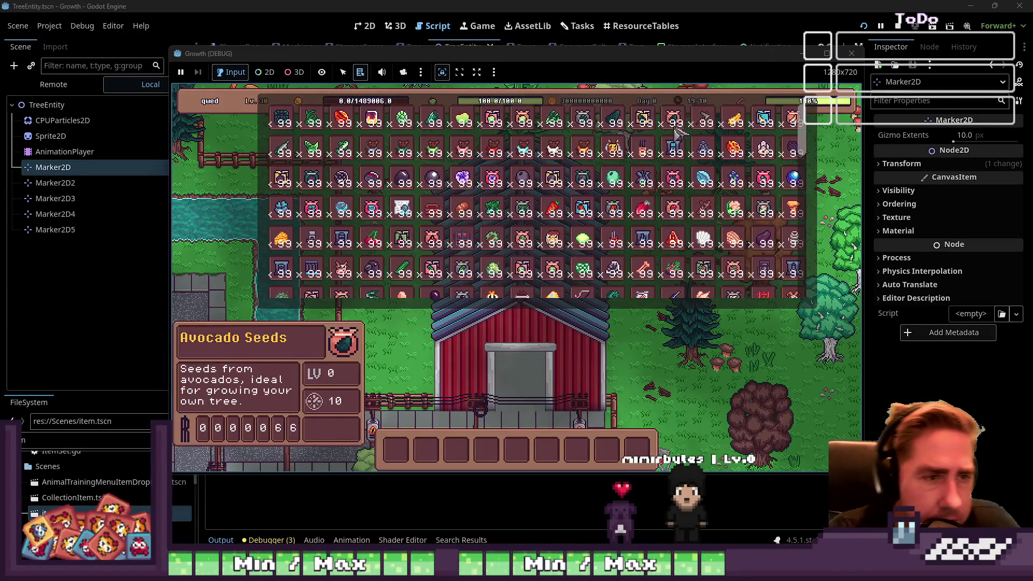
click(380, 461)
key(i)
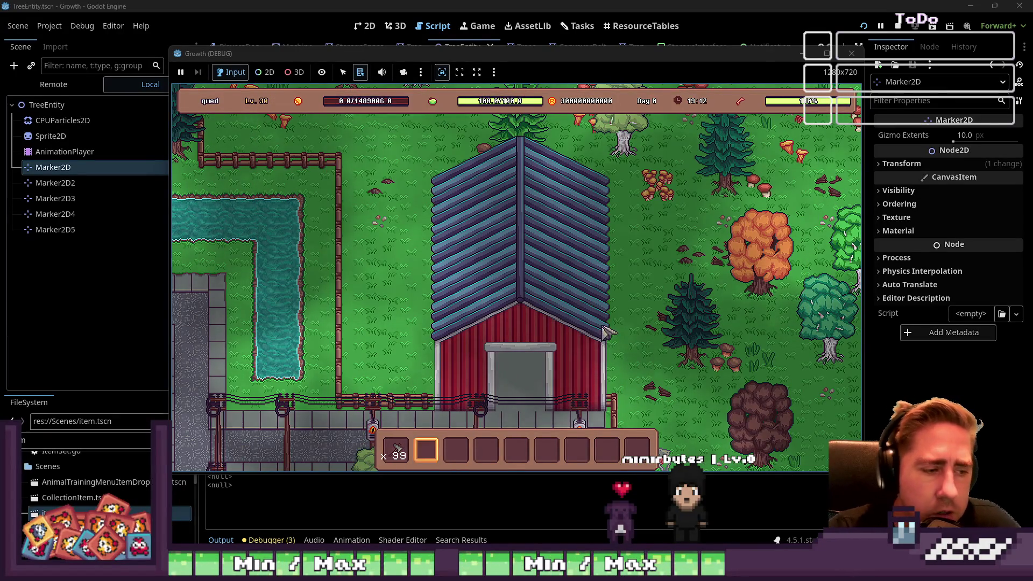
key(1)
- Walk to the pine tree, chop it down, collect the dropped logs, then return to the editor
key(s)
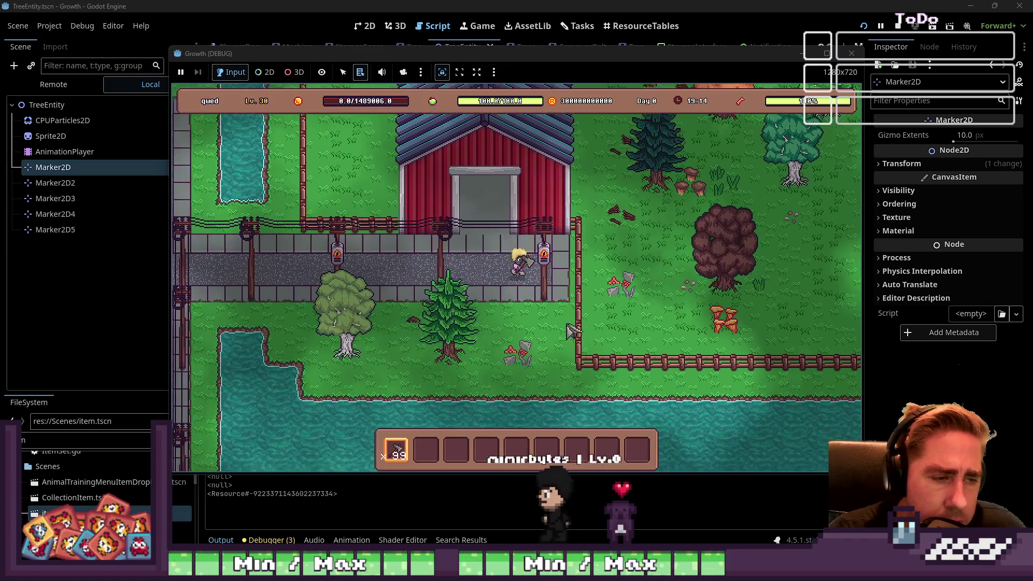
key(s)
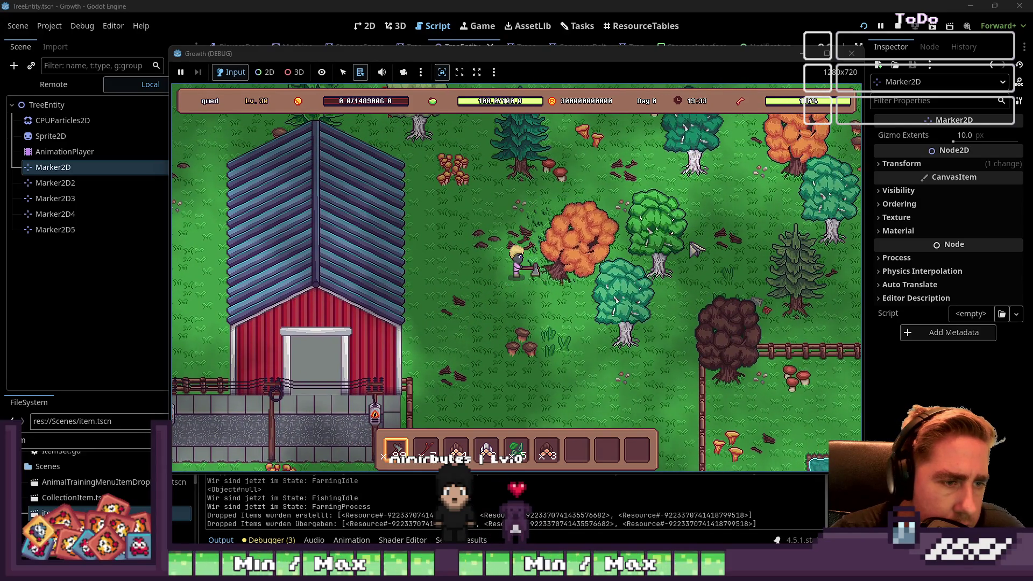
key(d)
key(w)
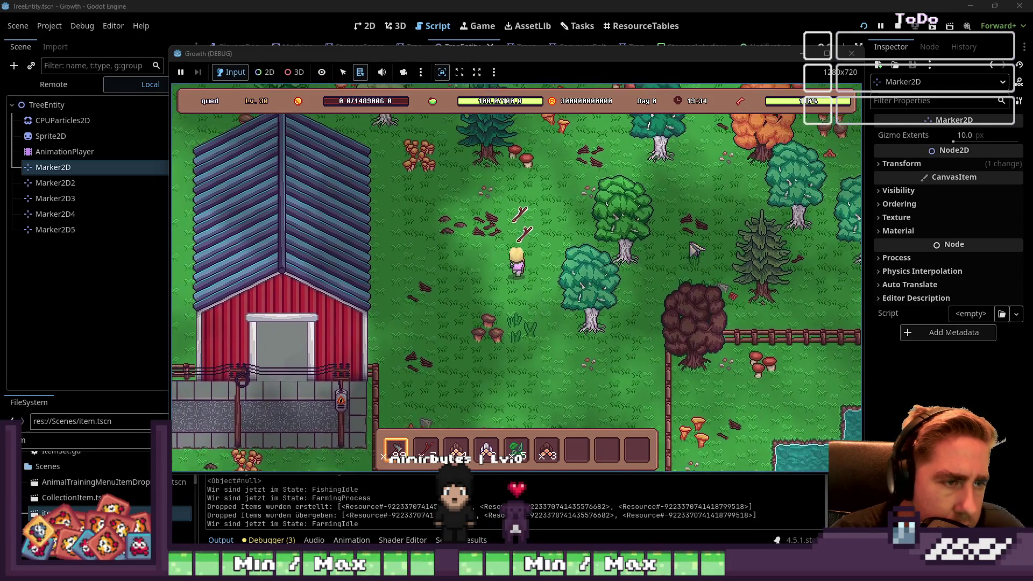
key(w)
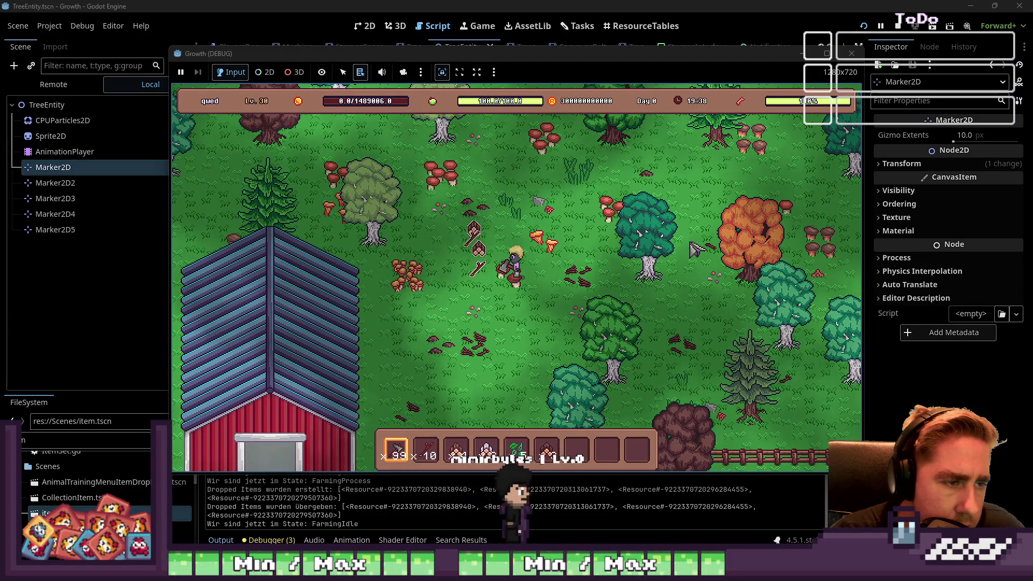
key(a)
key(w)
key(a)
key(s)
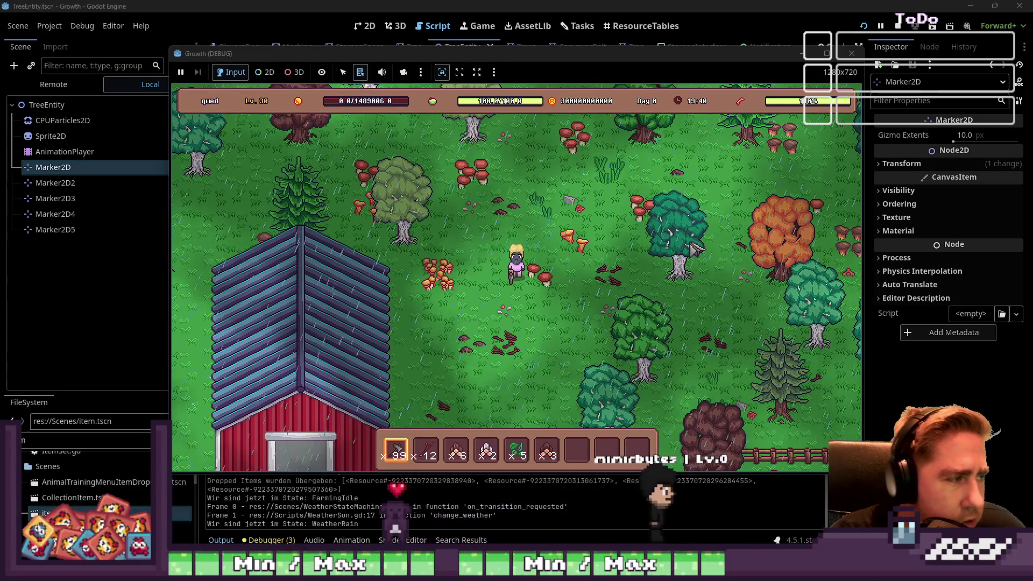
click(432, 6)
scroll(553, 218, down, 1)
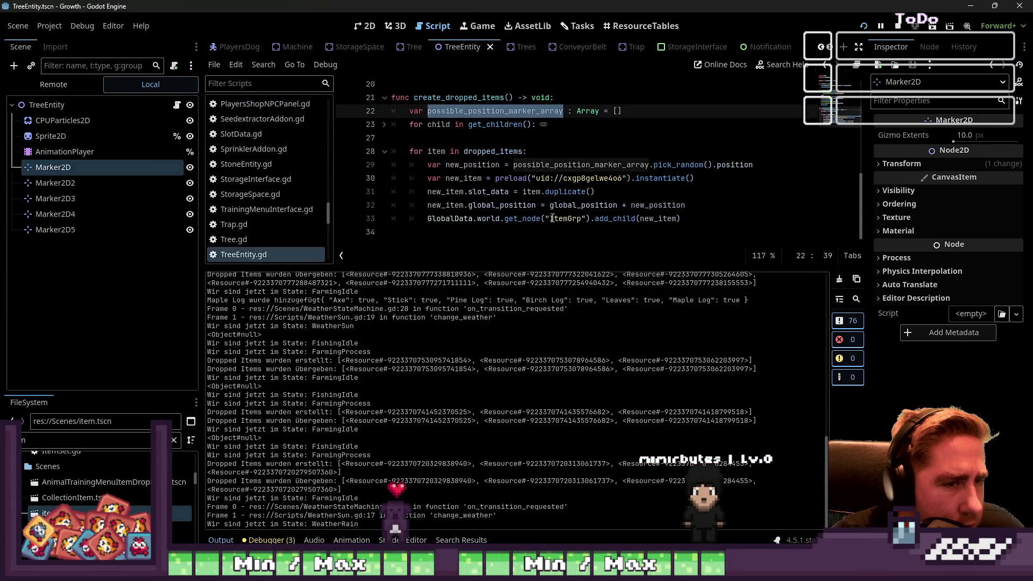
- Inspect where new_position gets its value and its type, then show the TreeEntity scene in 2D
click(605, 206)
double_click(651, 206)
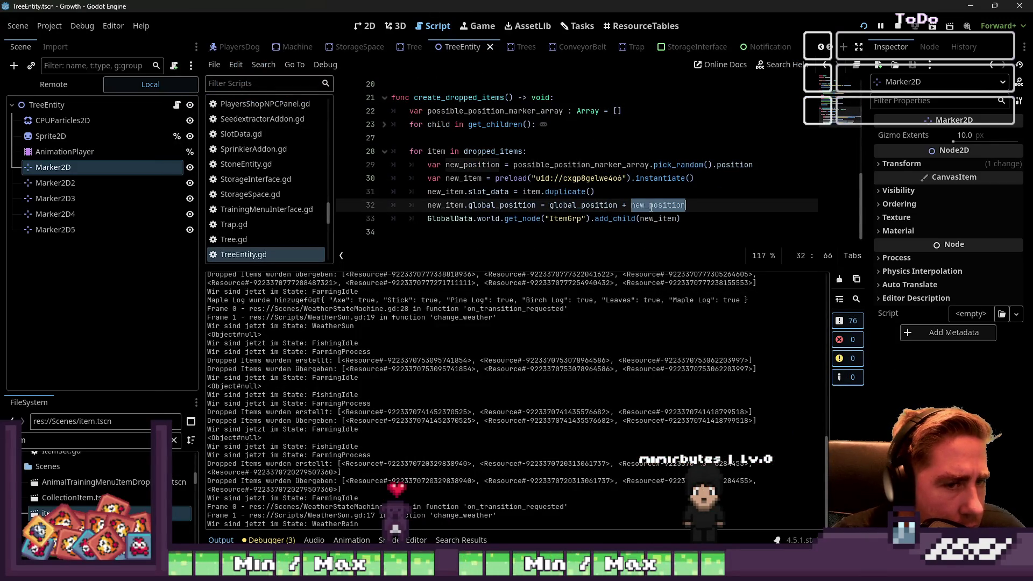
mouse_move(651, 206)
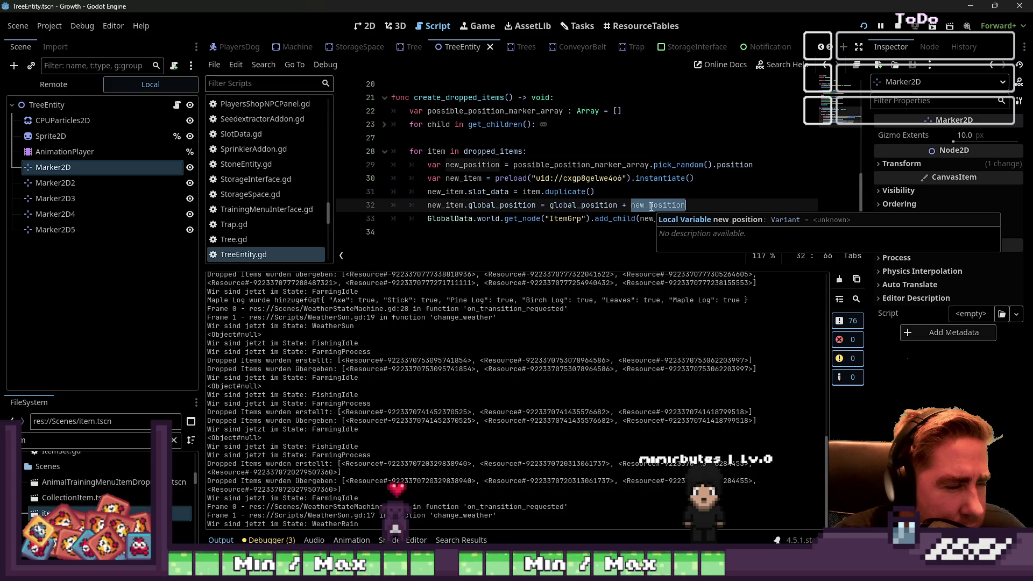
click(715, 165)
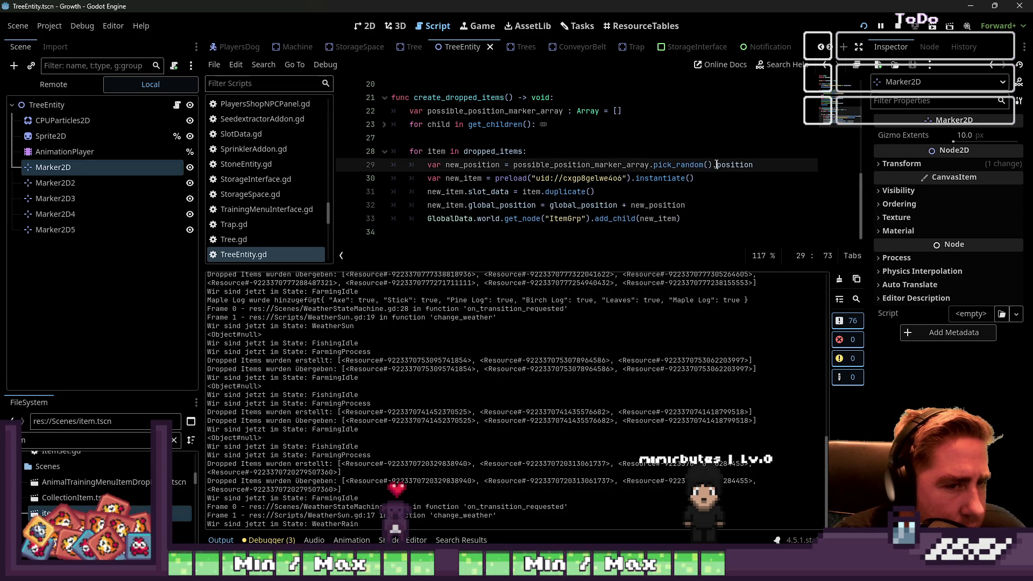
click(693, 204)
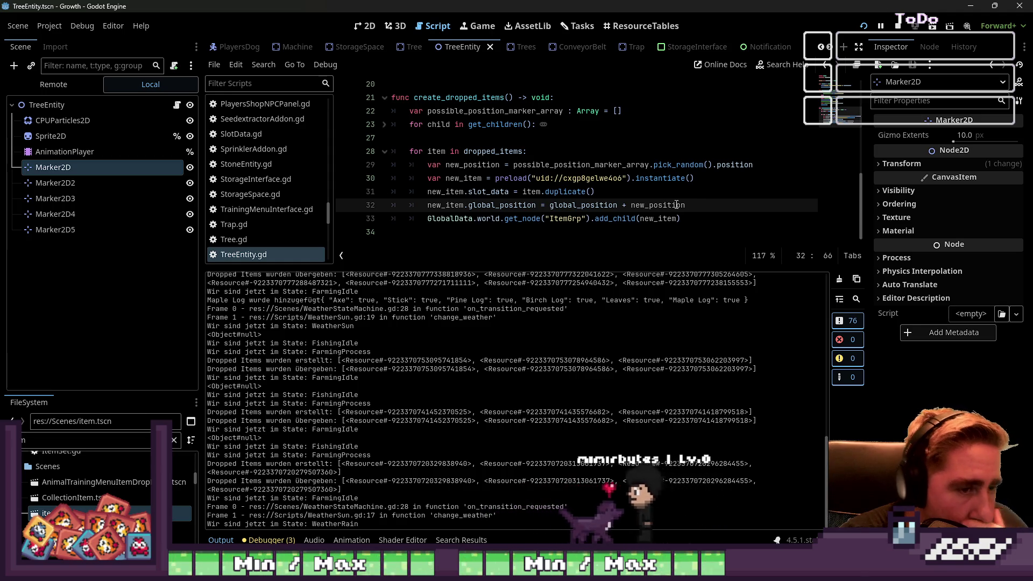
double_click(668, 205)
mouse_move(668, 205)
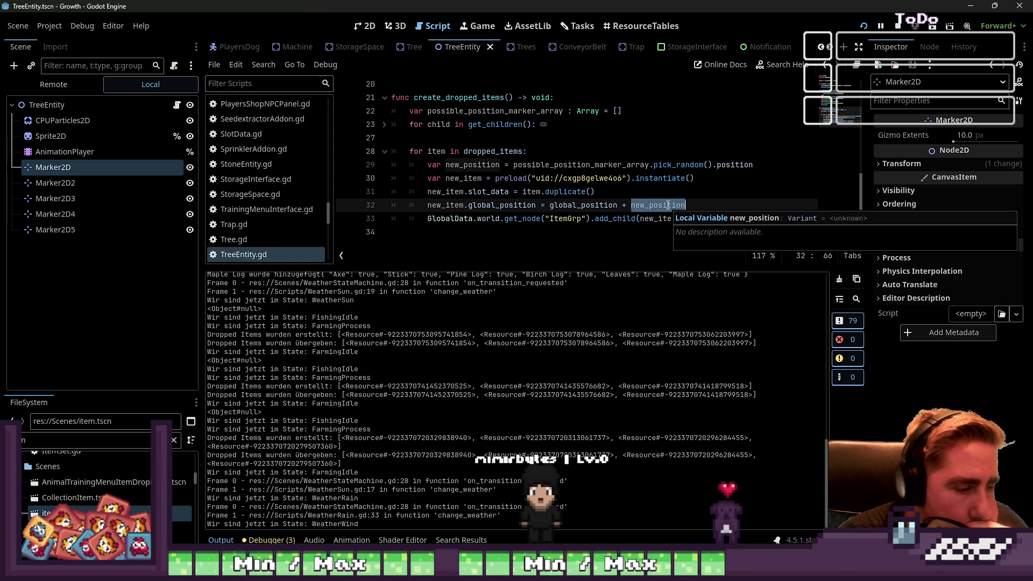
click(371, 26)
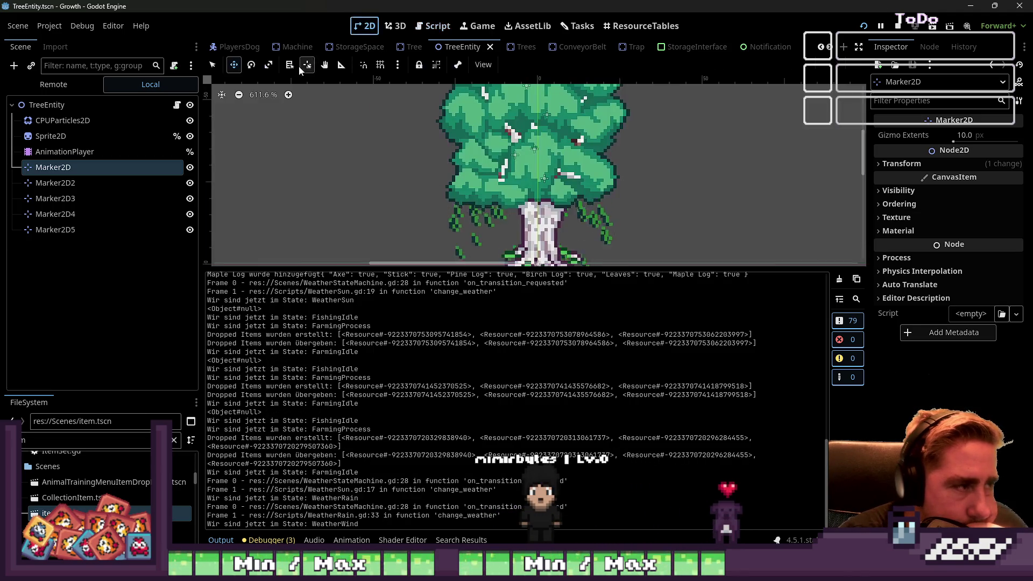
- Select the AnimationPlayer, load DESPAWN_LEFT and scrub through the tree falling to the left
click(132, 104)
click(433, 26)
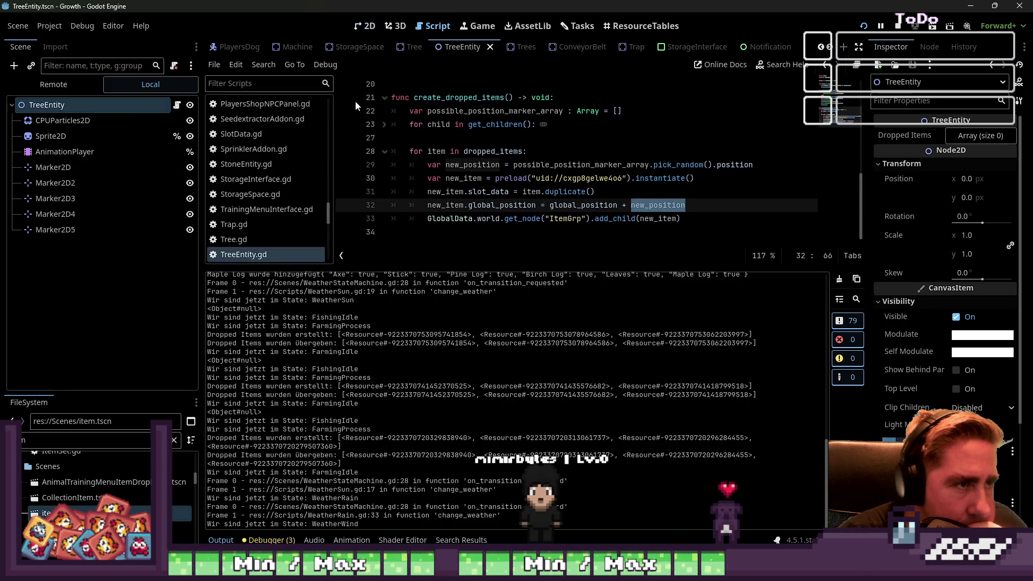
click(89, 214)
click(80, 104)
click(76, 151)
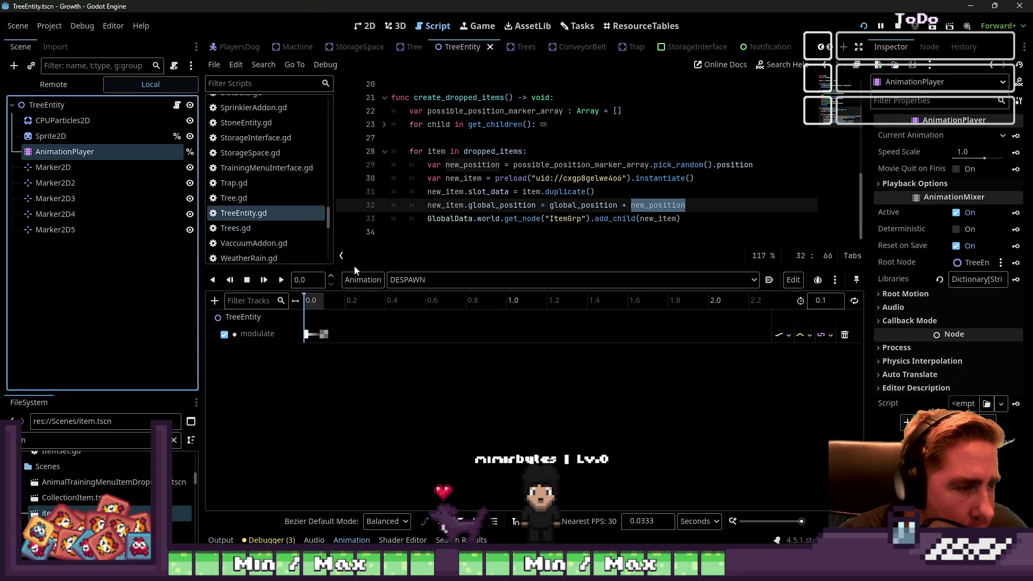
click(366, 26)
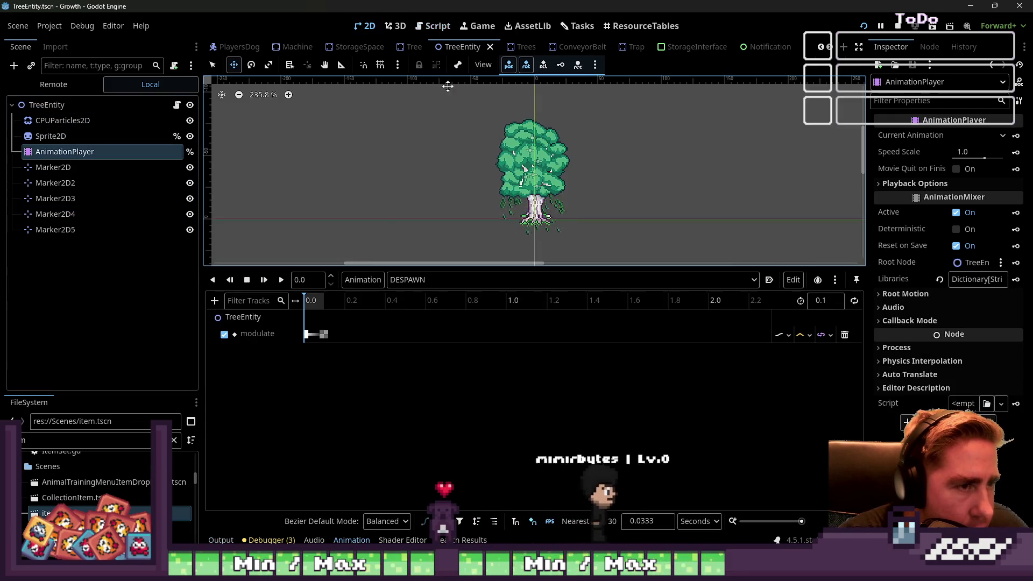
click(69, 105)
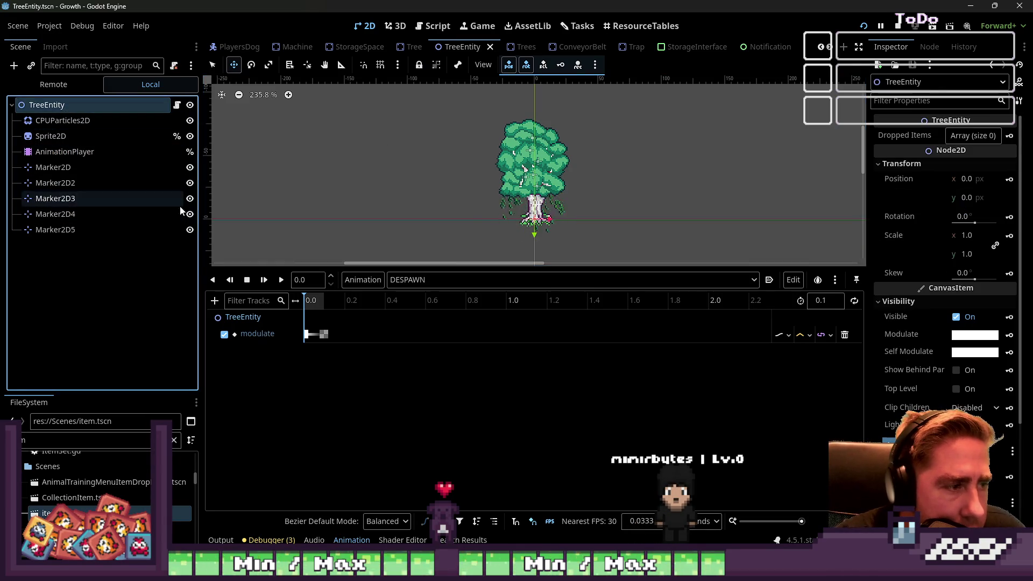
click(417, 280)
click(436, 312)
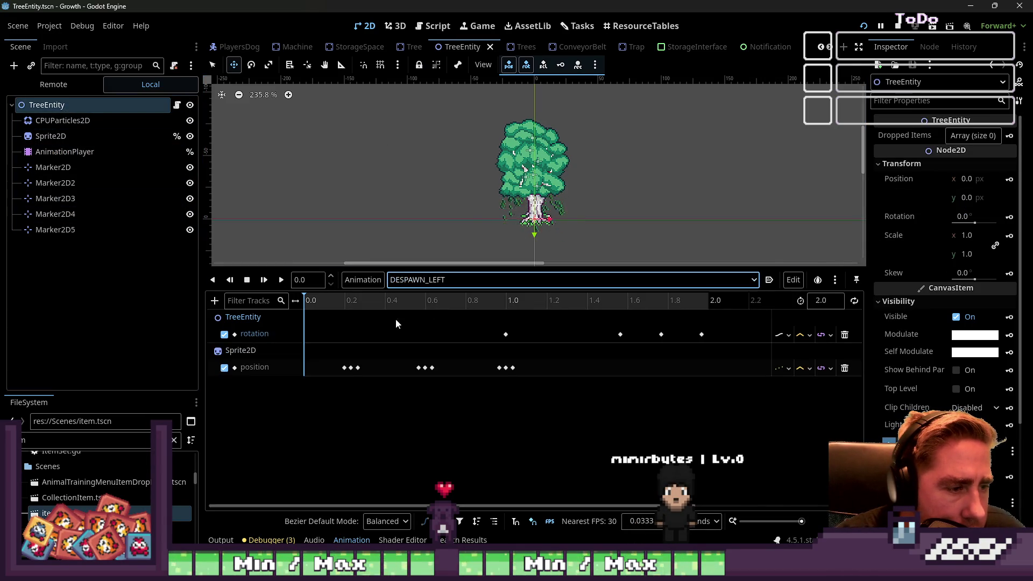
drag(304, 307, 620, 306)
- Compare Marker2D3, Marker2D2 and Marker2D positions against the fall paused around 1.447 s
click(102, 198)
click(900, 164)
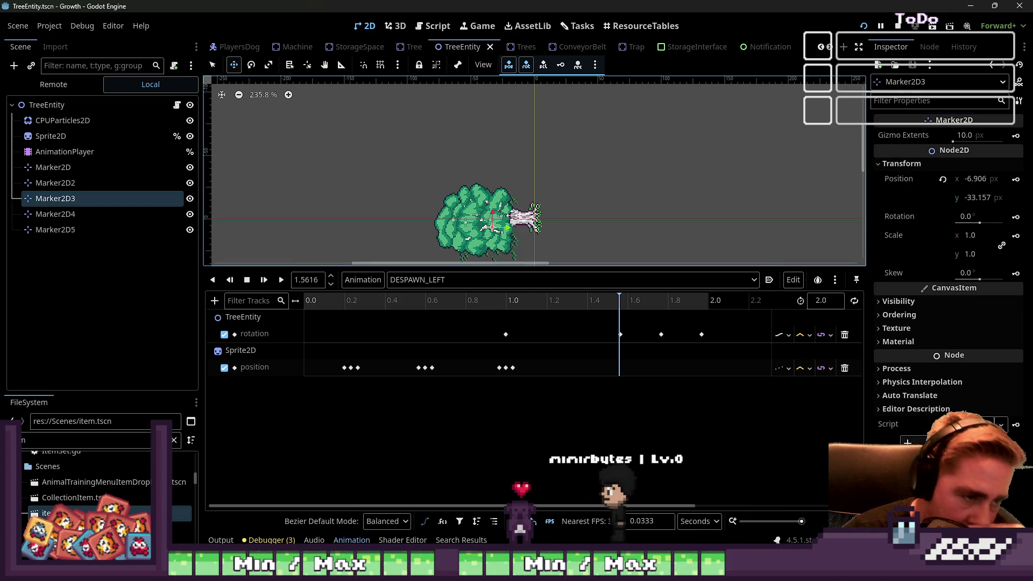
click(592, 305)
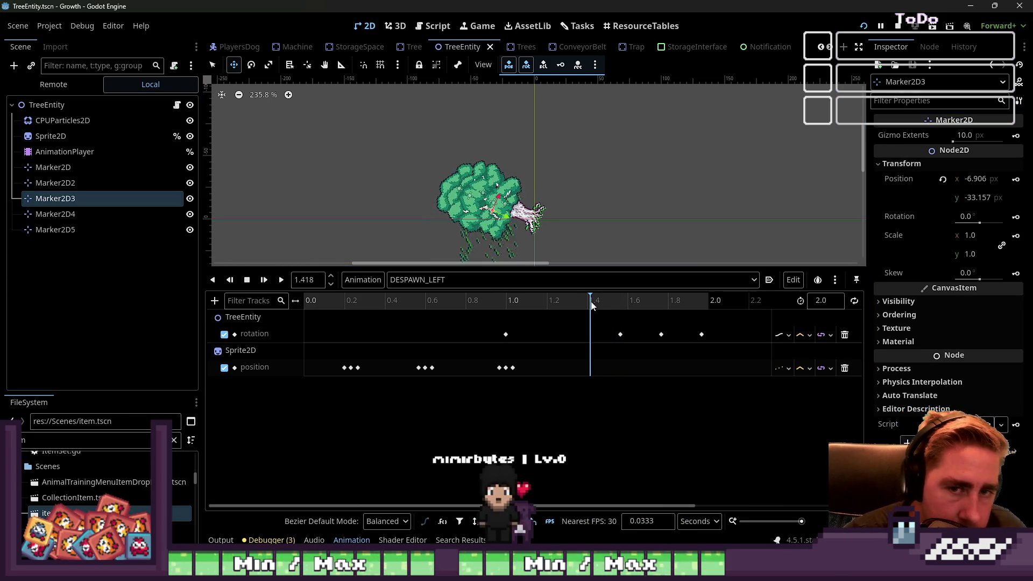
mouse_move(592, 305)
mouse_down()
mouse_move(558, 306)
mouse_move(655, 307)
mouse_move(596, 306)
mouse_up()
click(54, 184)
click(54, 198)
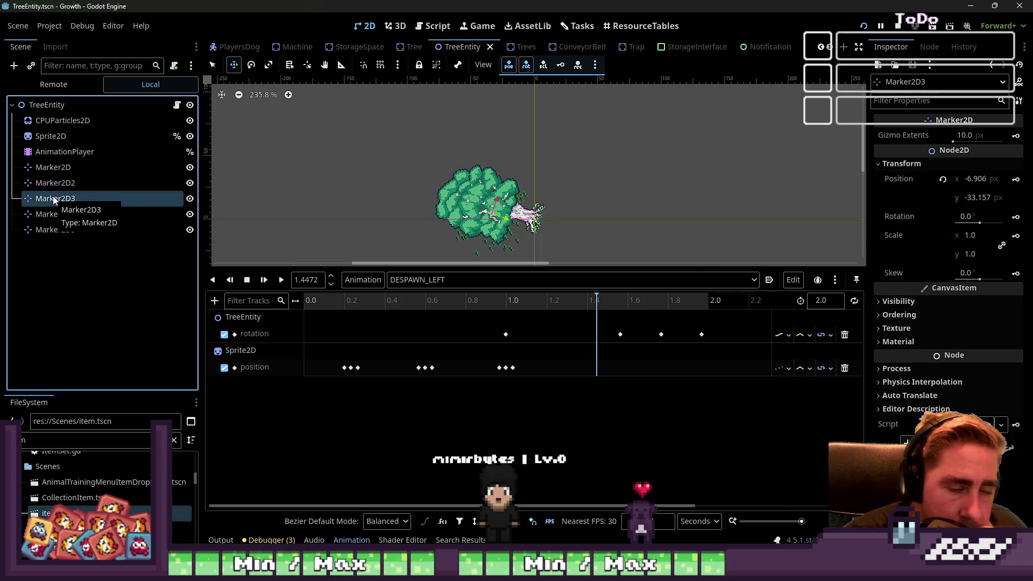
click(52, 182)
click(49, 168)
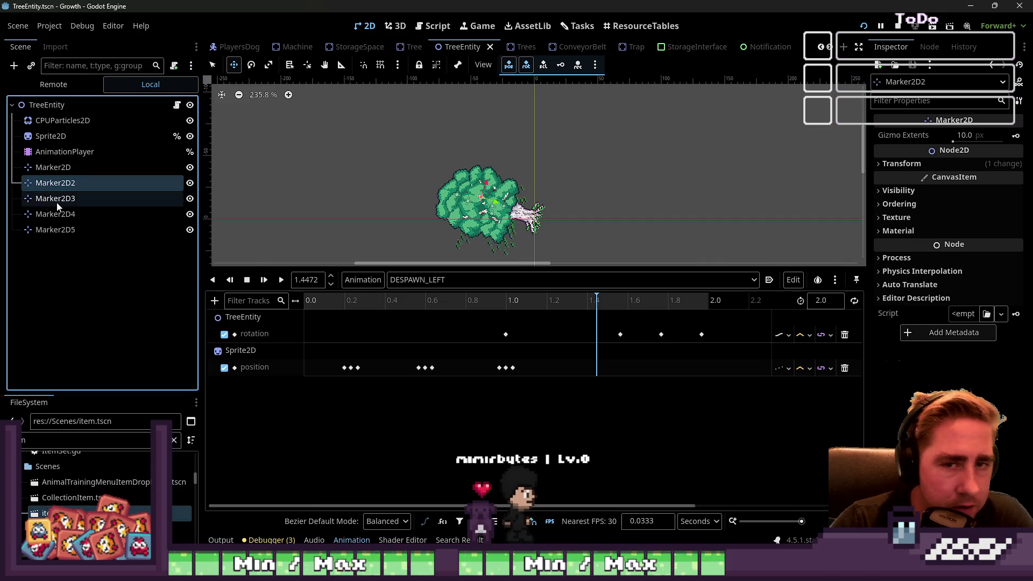
- Select all five Marker2D nodes, Marker2D through Marker2D5, and inspect their shared transform
click(54, 228)
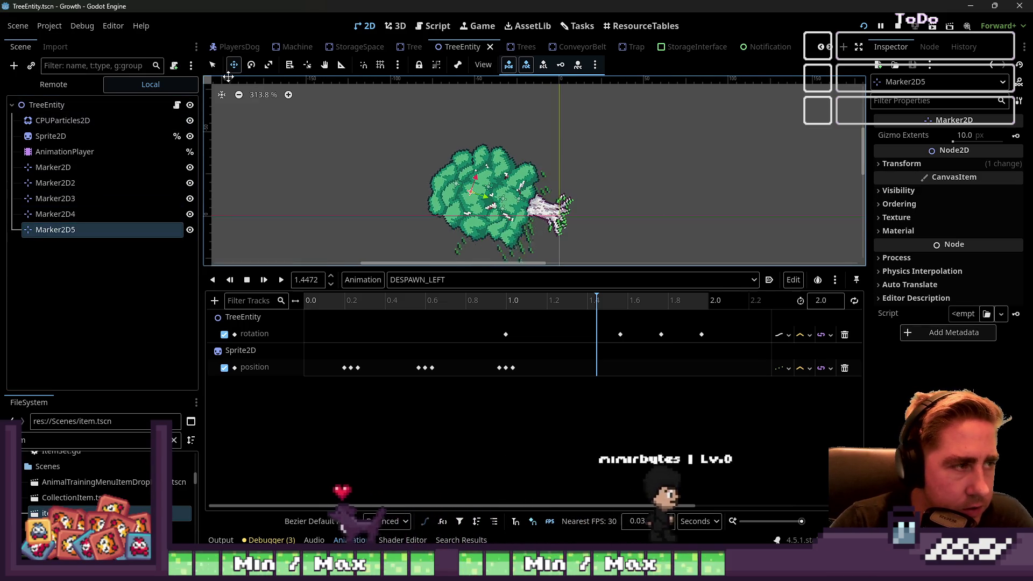
key(q)
scroll(467, 196, up, 3)
click(467, 196)
click(464, 194)
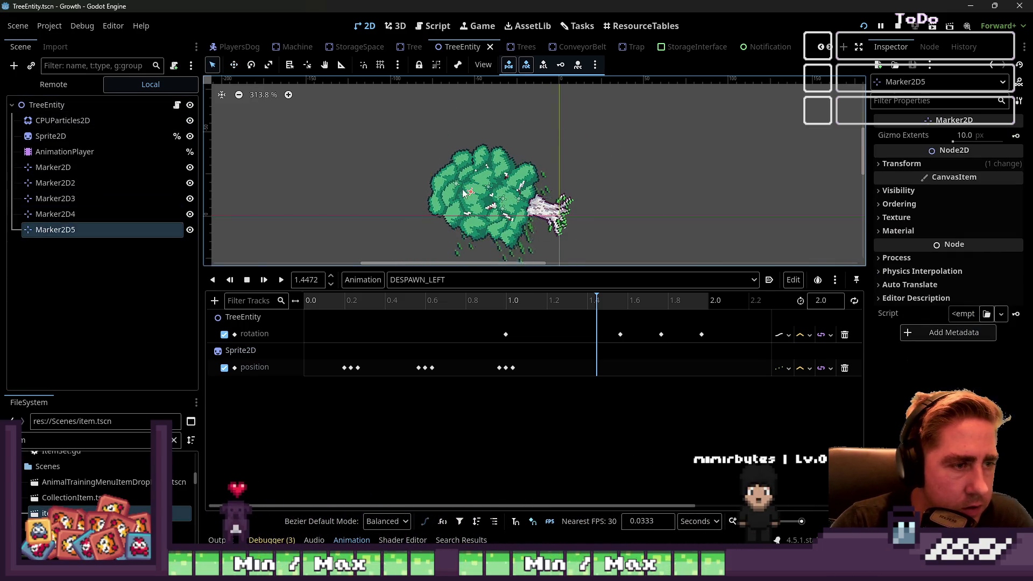
click(456, 188)
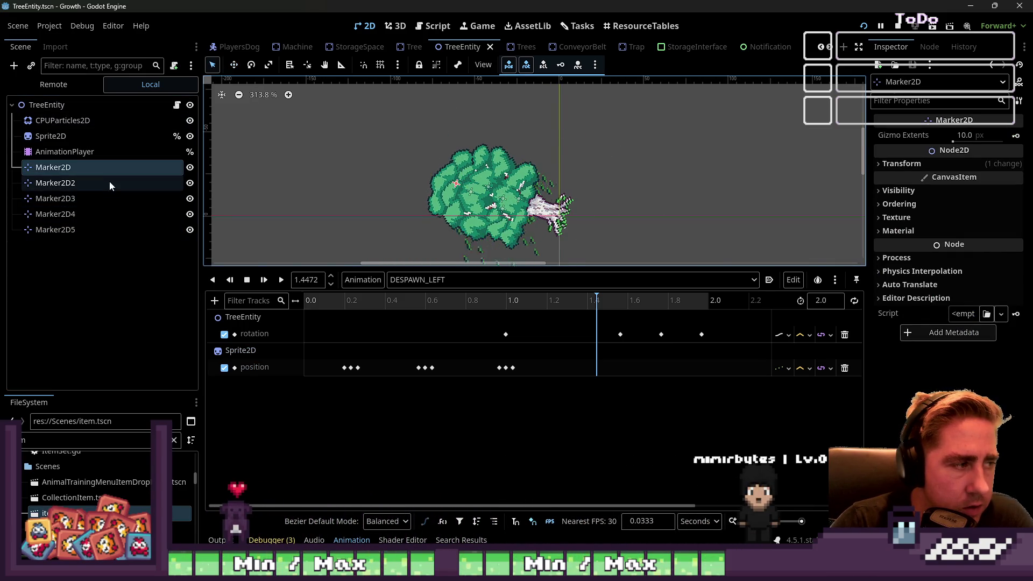
shift+click(86, 229)
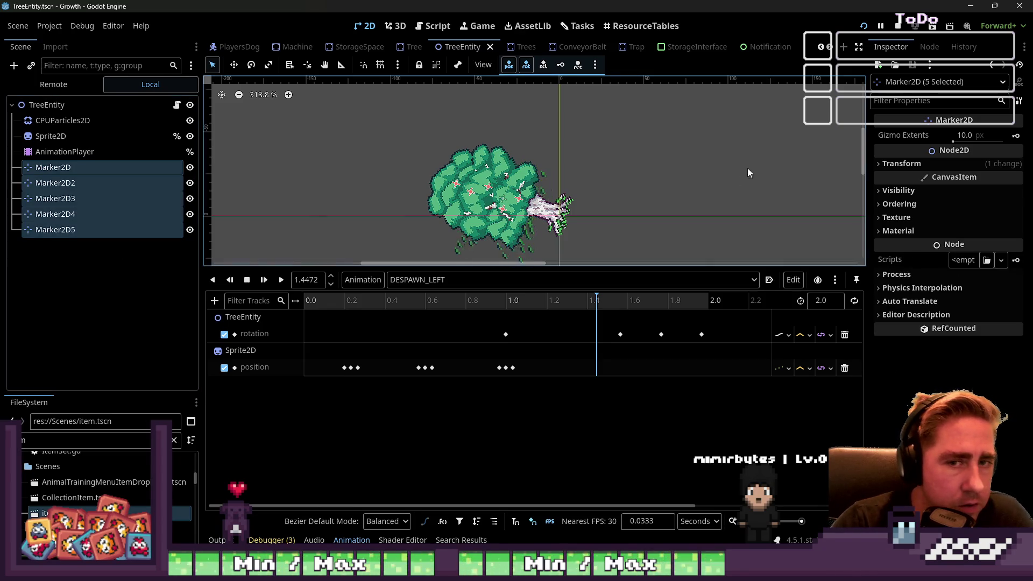
click(928, 165)
click(928, 164)
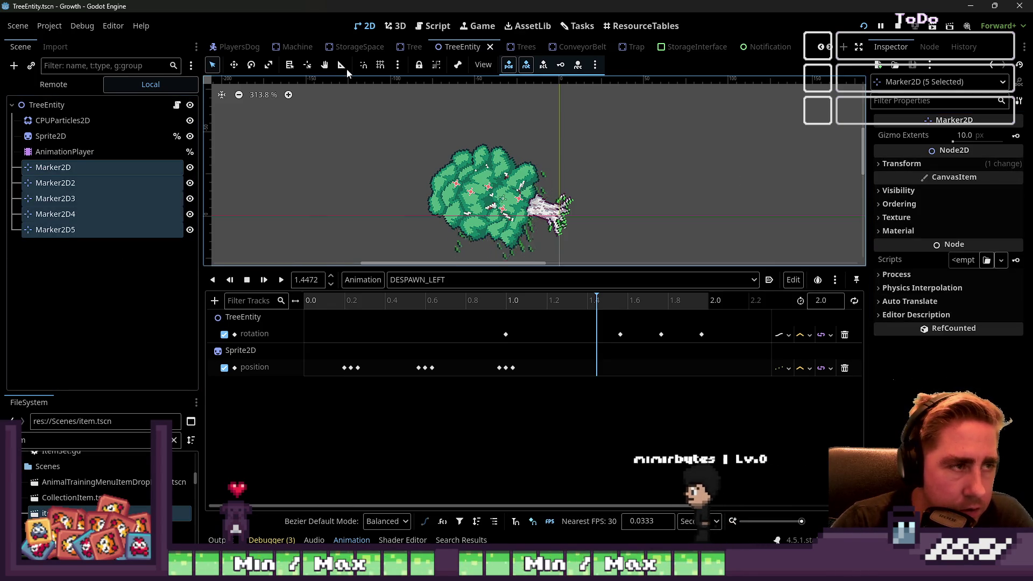
click(440, 25)
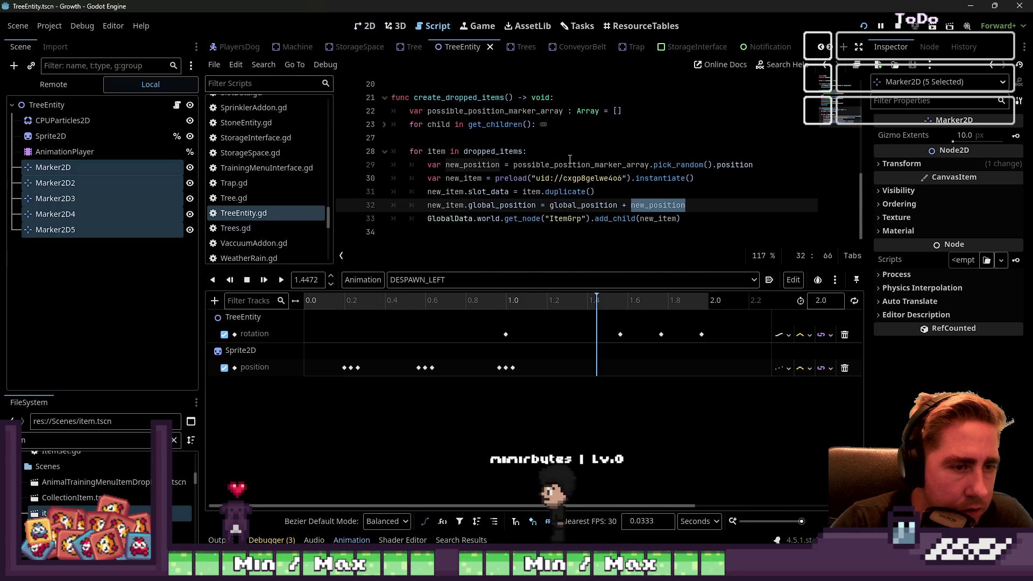
- Delete the possible_position_marker_array declaration and its marker-collecting loop from the script
scroll(537, 178, up, 1)
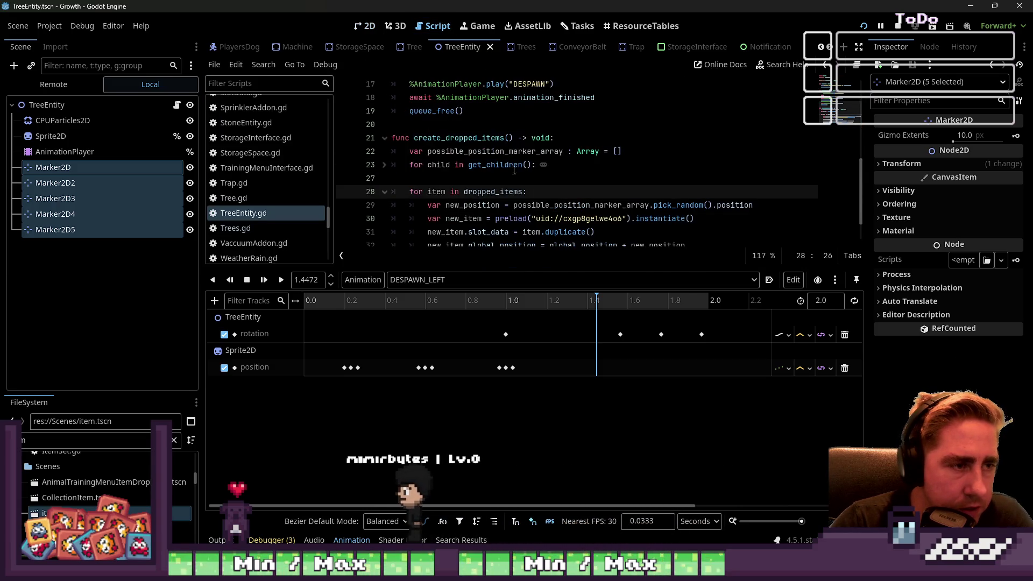
drag(540, 165, 407, 153)
click(384, 164)
click(536, 205)
drag(631, 208, 278, 154)
key(Delete)
key(Delete)
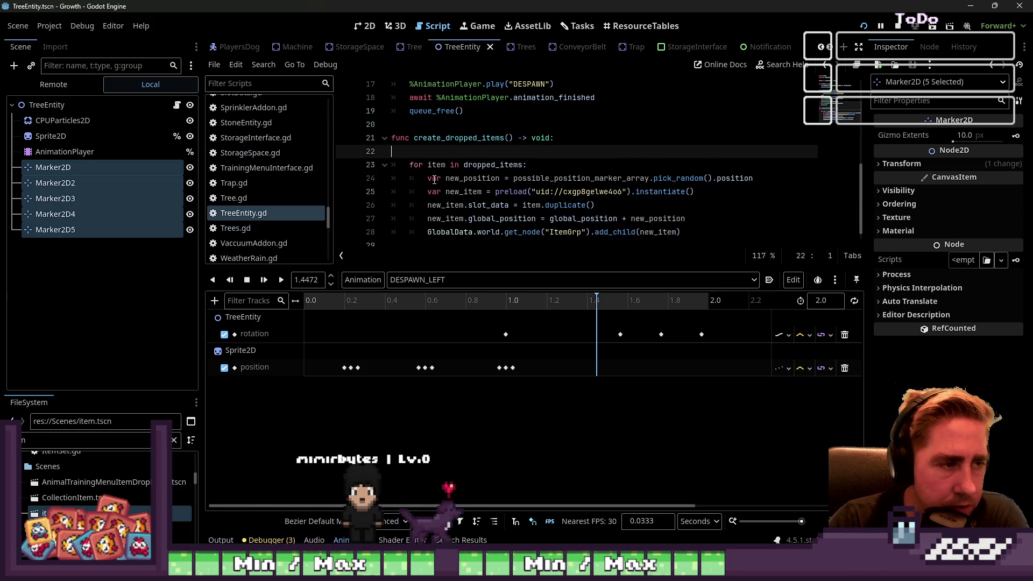
- Delete the five Marker2D nodes from the TreeEntity scene
click(56, 230)
shift+click(72, 168)
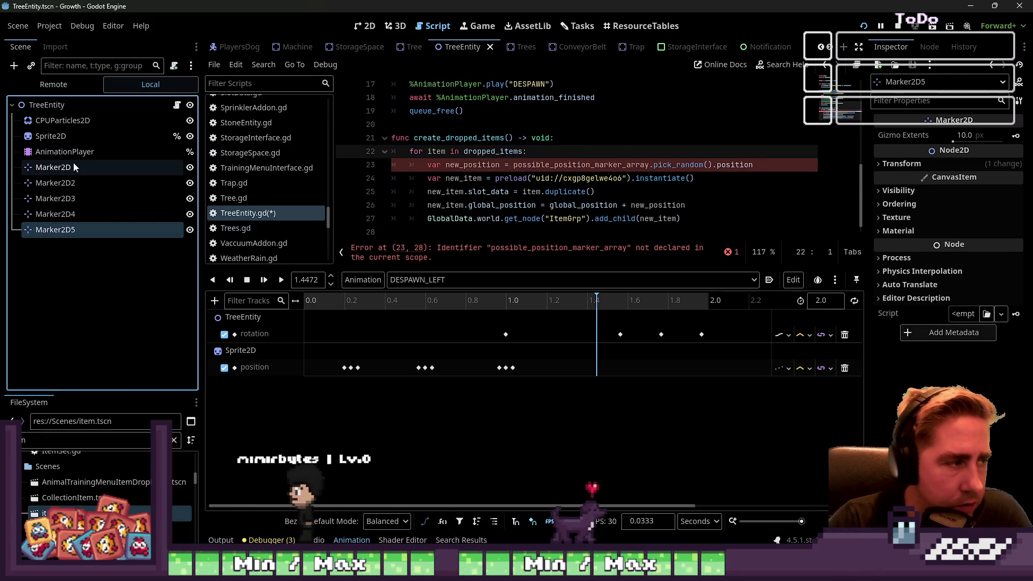
key(Delete)
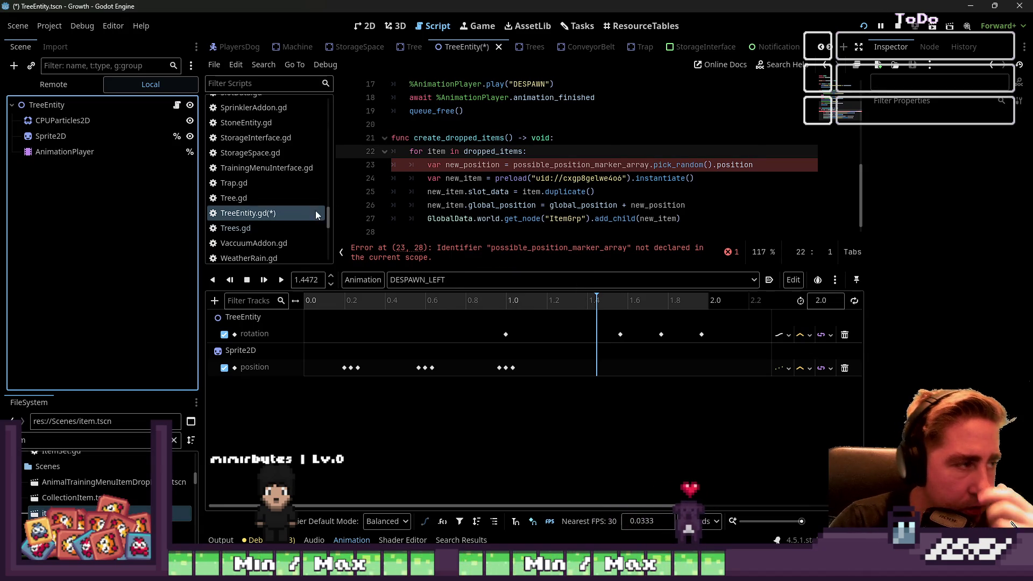
- Review start_animation's animation await, create_dropped_items() call and DESPAWN_RIGHT play line
key(Up)
scroll(411, 185, up, 2)
double_click(496, 180)
mouse_move(543, 179)
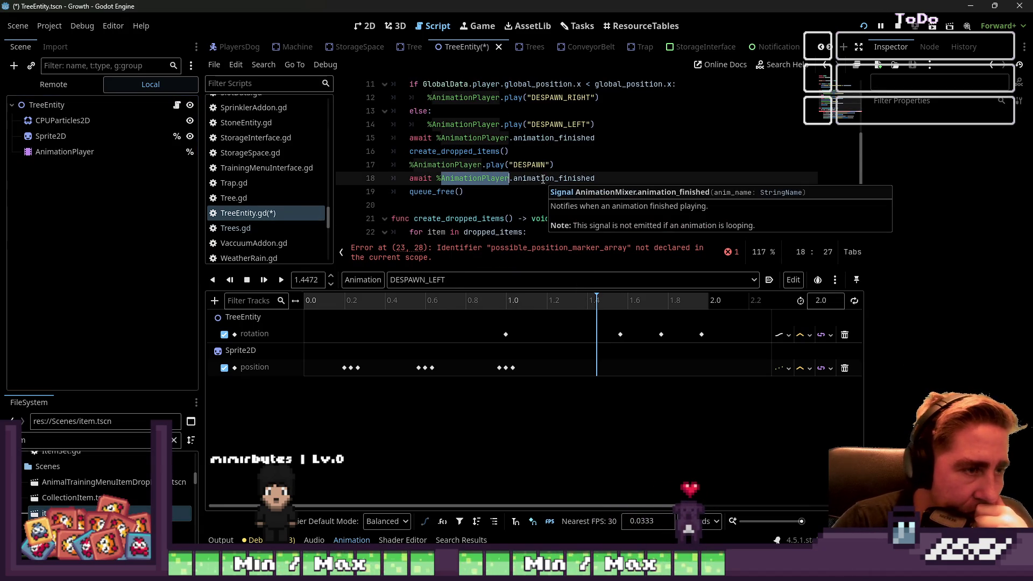
click(573, 135)
click(537, 153)
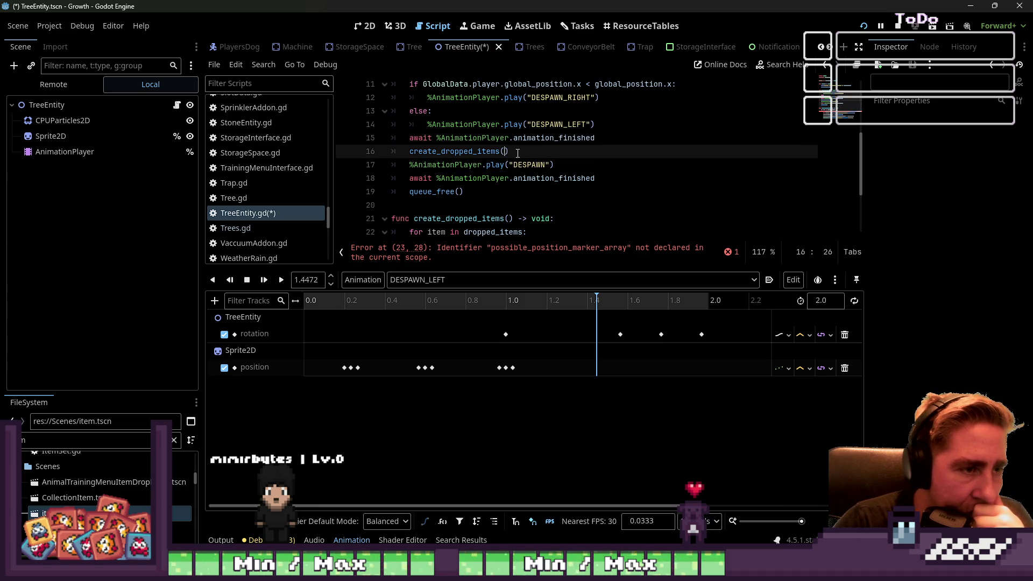
scroll(626, 170, up, 1)
key(Right)
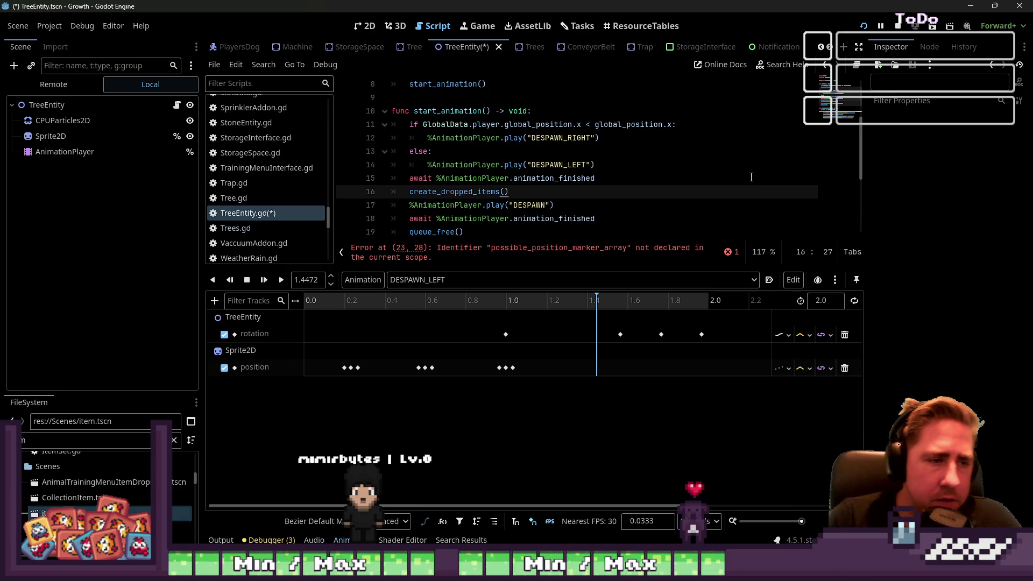
click(515, 173)
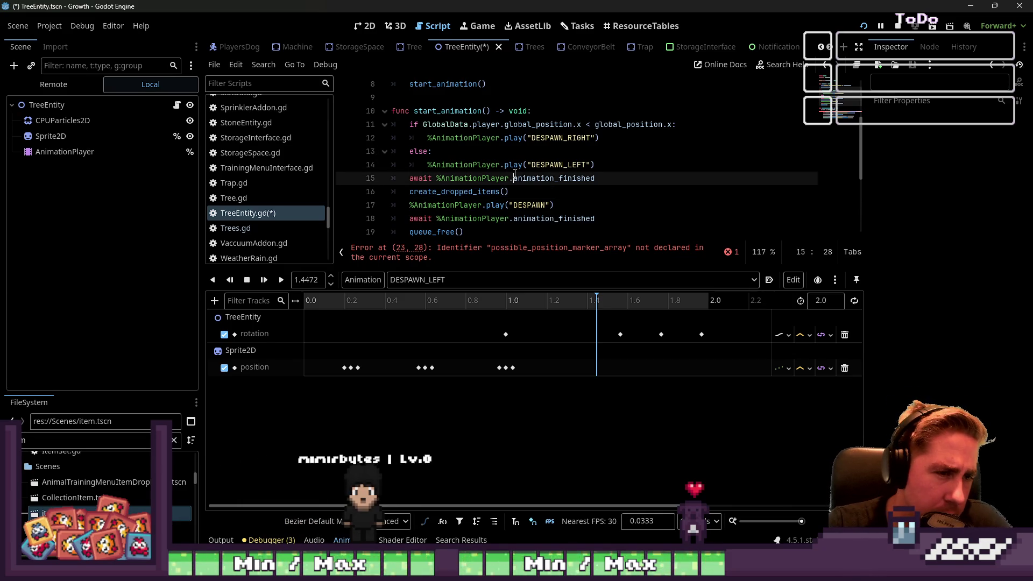
click(546, 159)
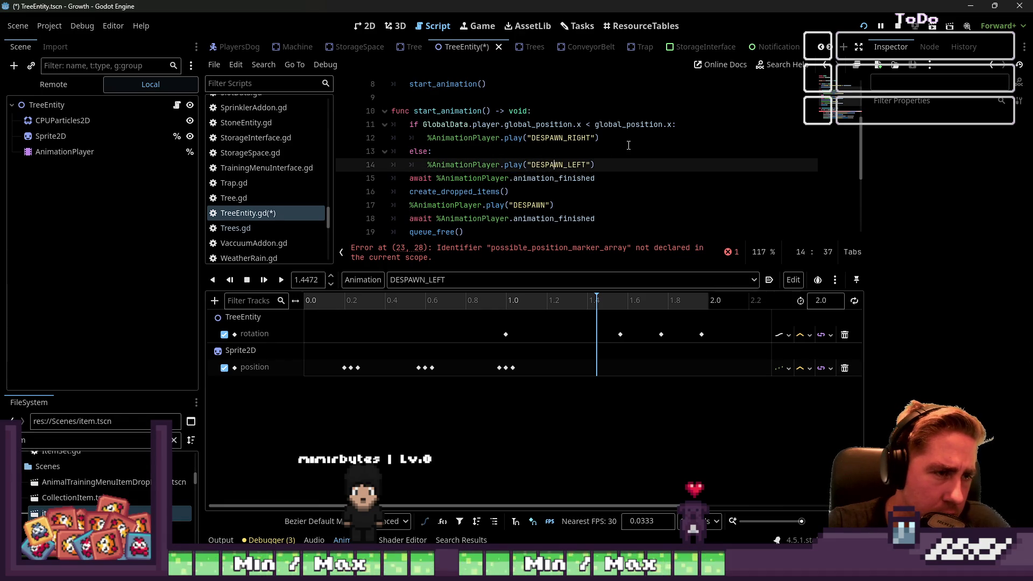
click(628, 142)
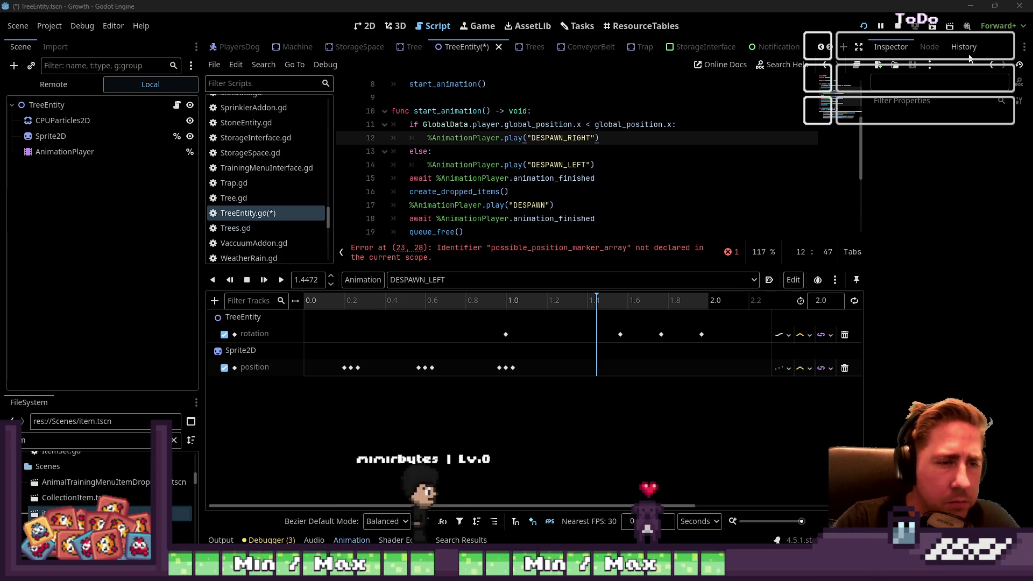
click(473, 281)
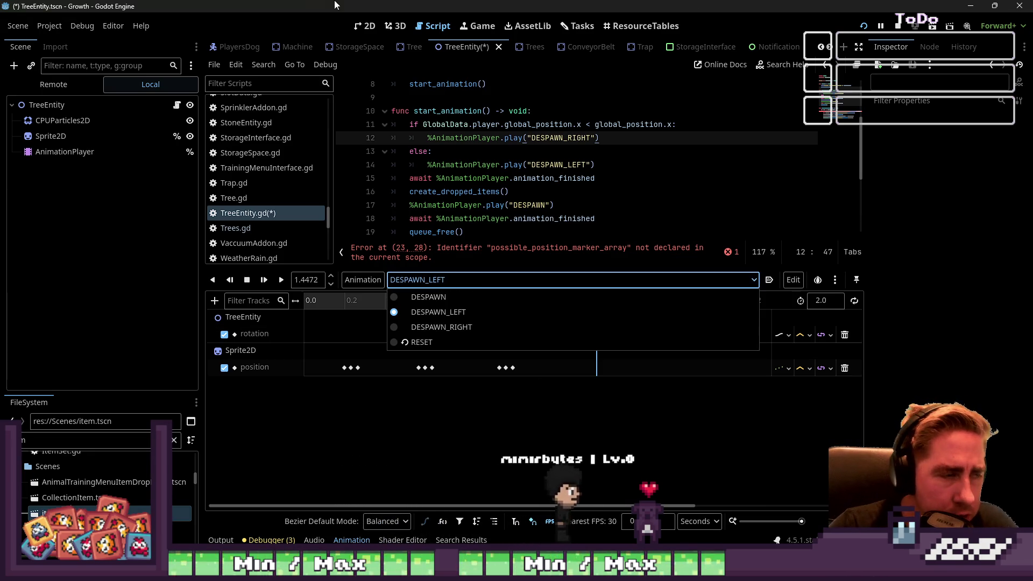
- Preview the DESPAWN_LEFT fall in the 2D view and scrub back to about 1.0 s with the tree upright
click(452, 218)
click(501, 280)
click(488, 366)
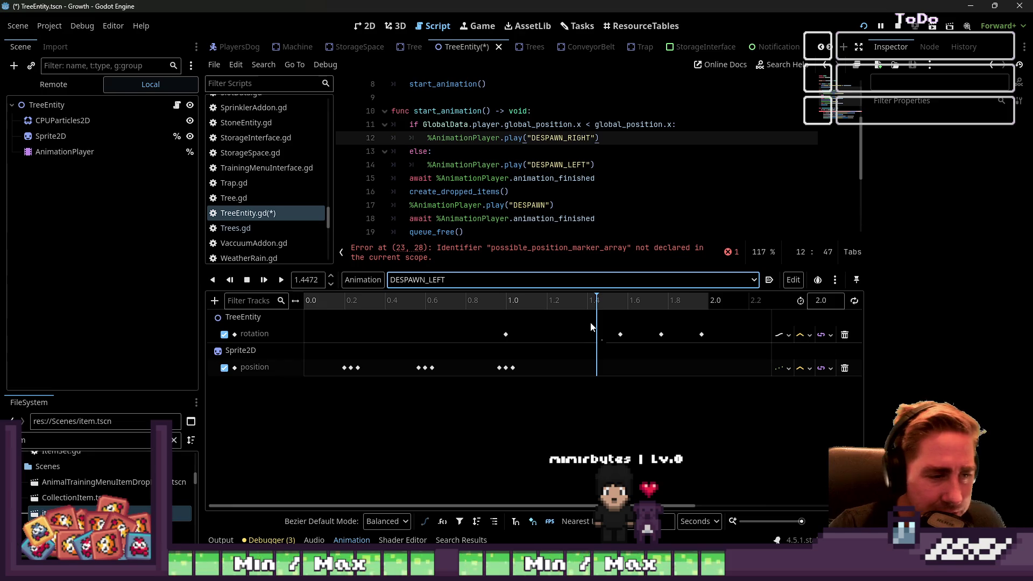
drag(590, 304, 508, 304)
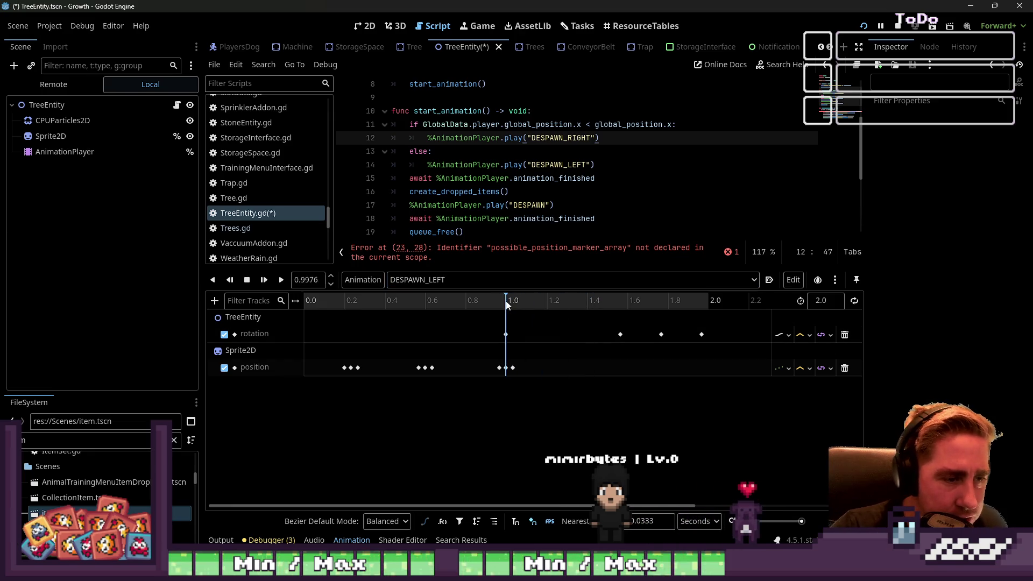
click(365, 26)
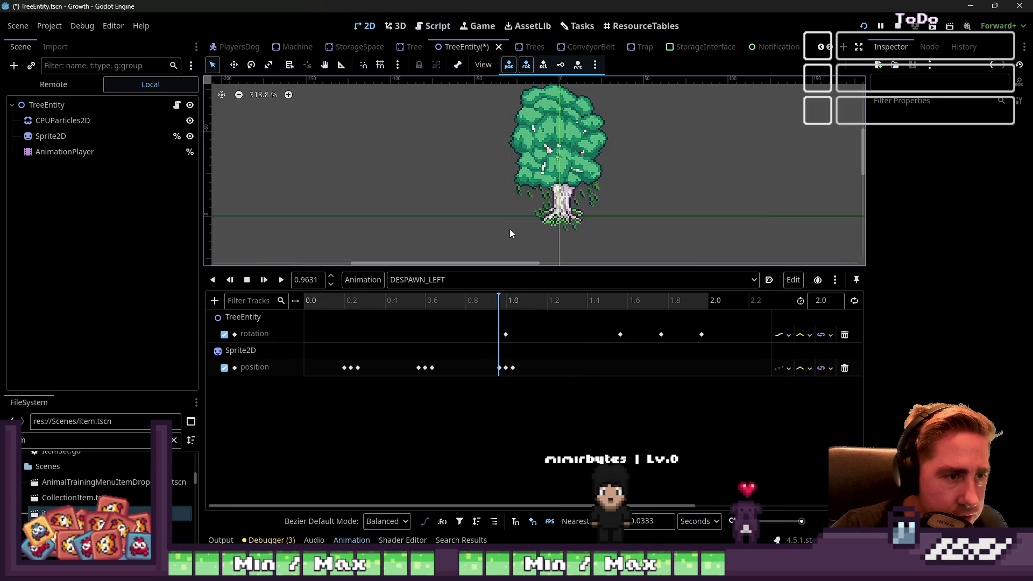
click(281, 280)
click(667, 300)
mouse_move(654, 296)
mouse_down()
mouse_move(498, 301)
mouse_move(734, 350)
mouse_move(490, 344)
mouse_move(527, 333)
mouse_move(623, 339)
mouse_move(505, 350)
mouse_move(506, 339)
mouse_up()
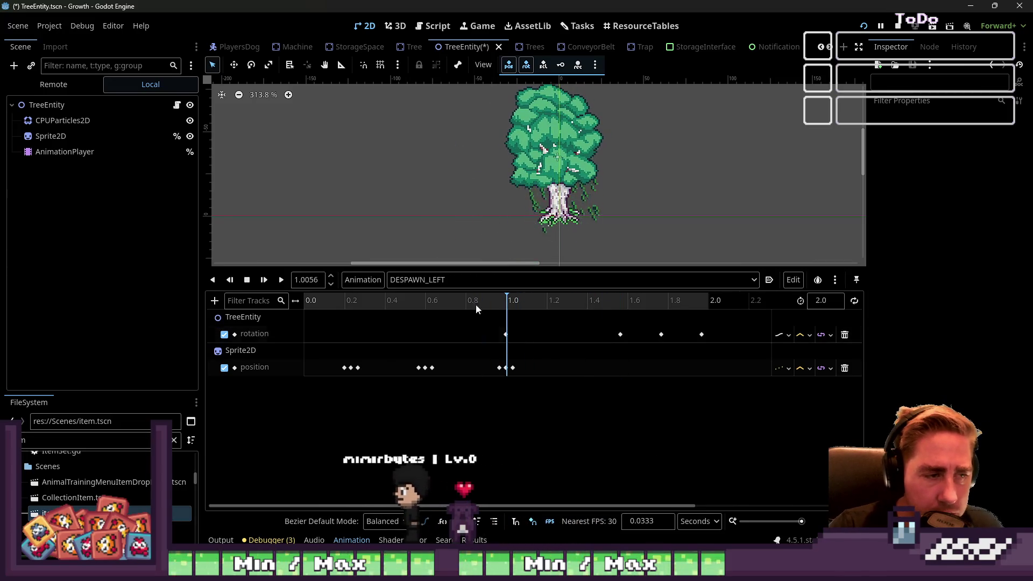
click(454, 274)
click(454, 276)
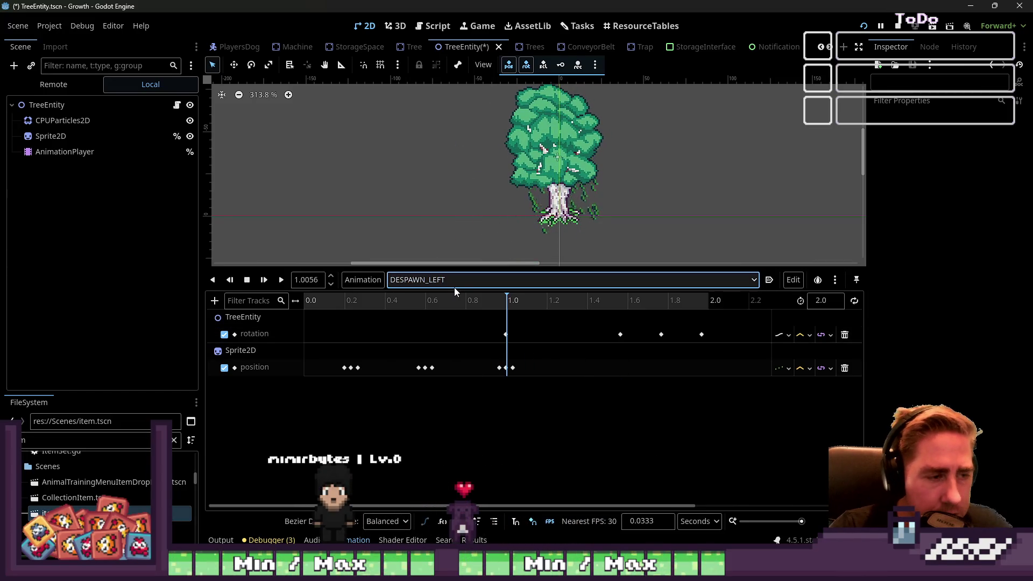
click(368, 281)
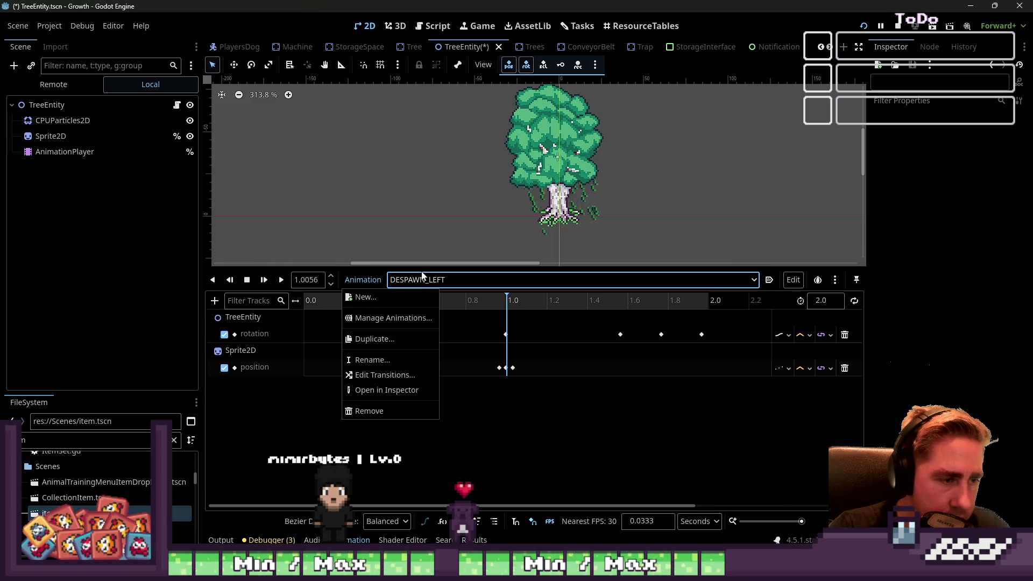
- Duplicate the DESPAWN_LEFT animation as FALLING_LEFT
click(384, 339)
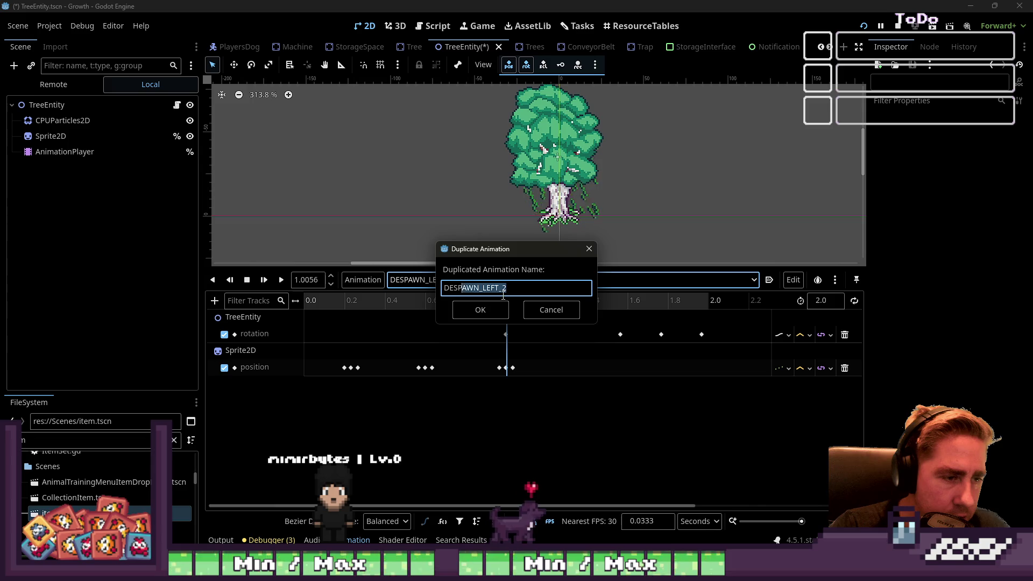
key(BackSpace)
key(BackSpace)
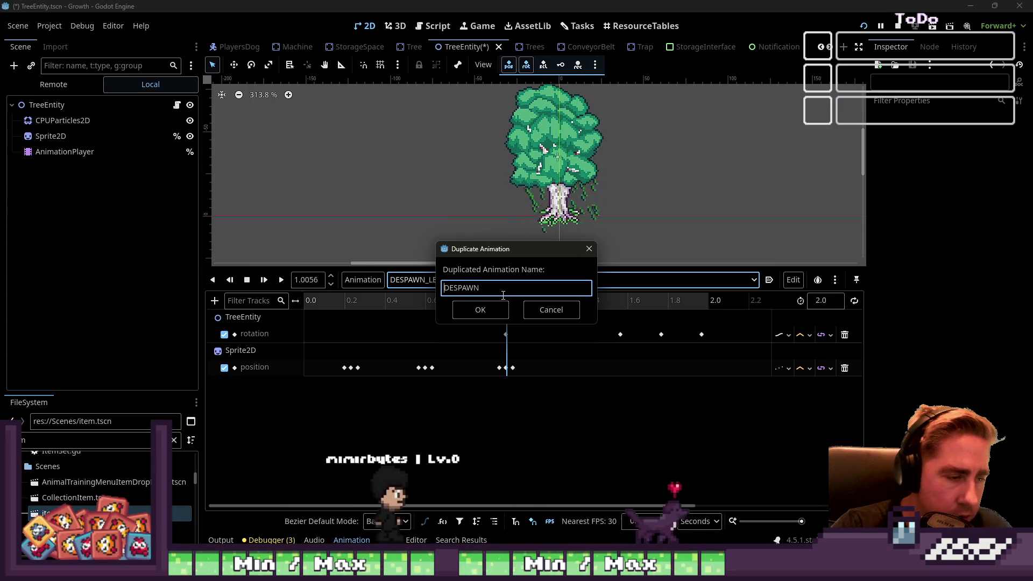
text(_)
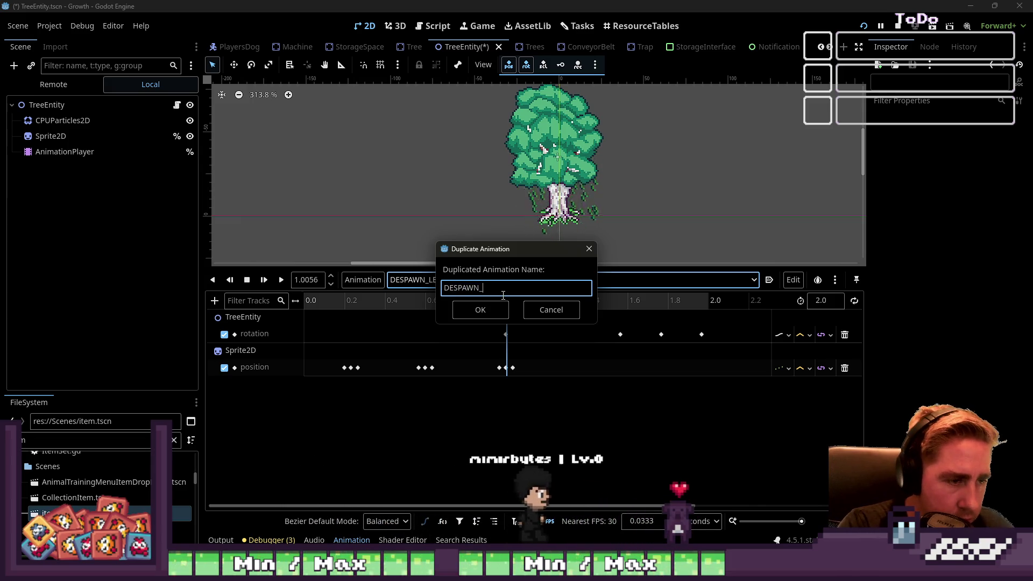
text(FALLING_LEFT)
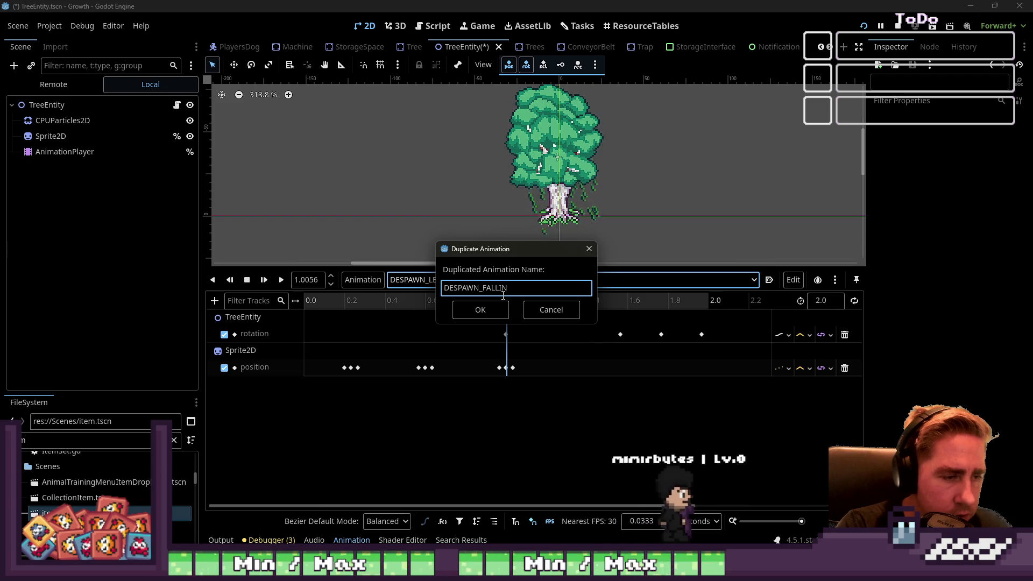
key(ctrl+a)
text(FALLING)
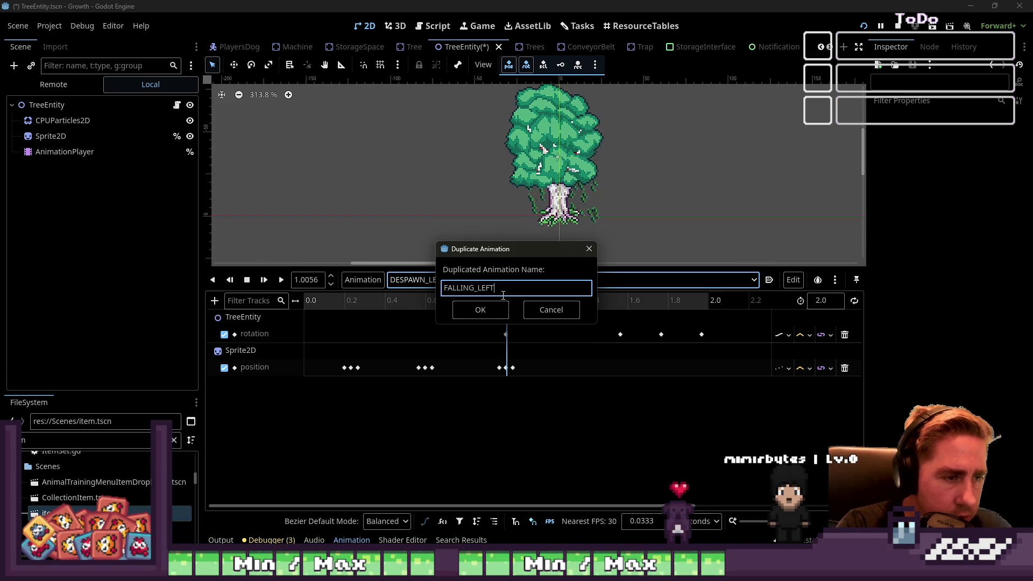
key(Return)
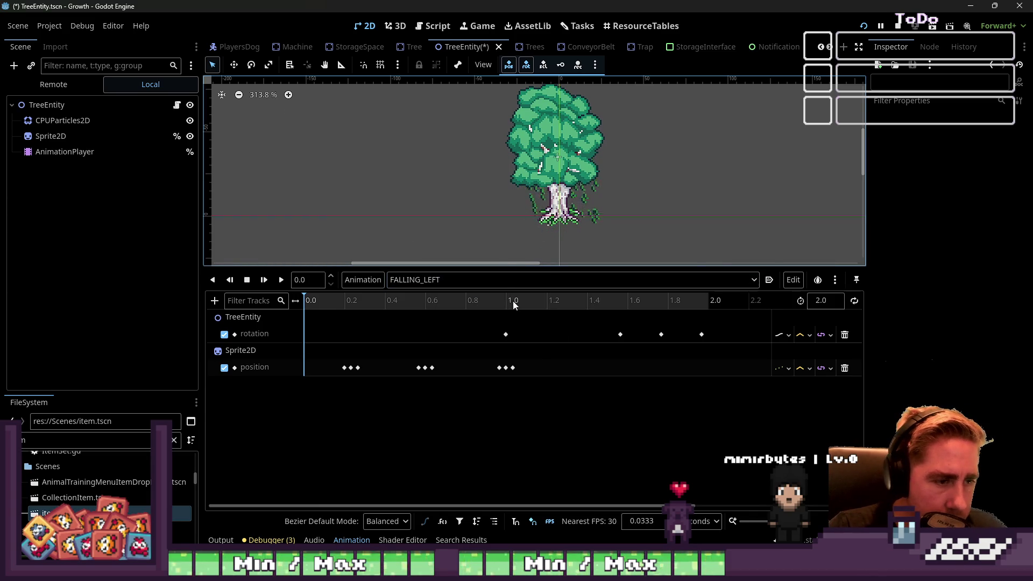
- Delete the position keys and the 1.0 rotation key, and shift the remaining rotation keys earlier
mouse_move(550, 398)
mouse_down()
mouse_move(240, 316)
mouse_move(292, 322)
mouse_up()
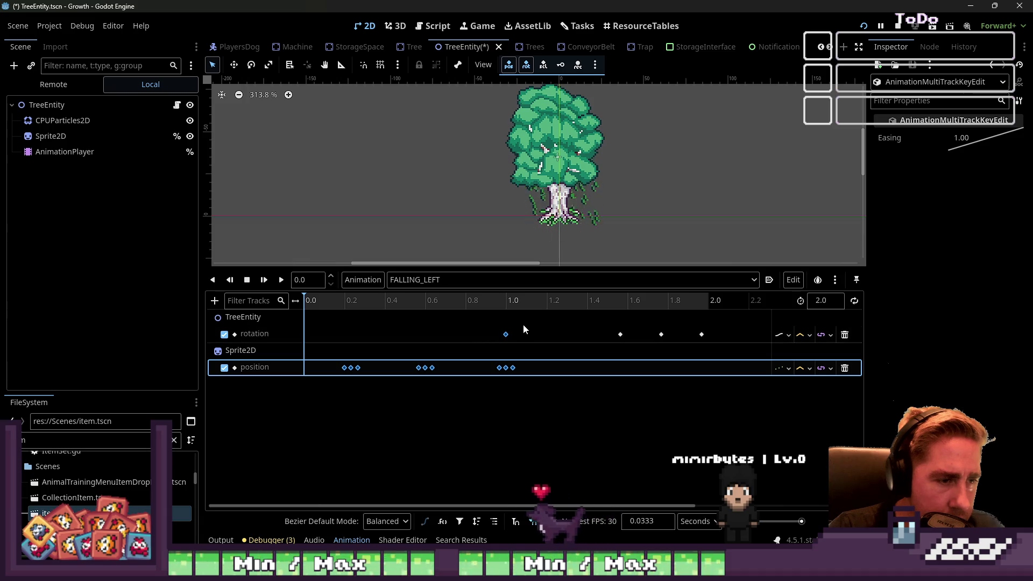
key(Delete)
click(833, 300)
text(1)
key(Return)
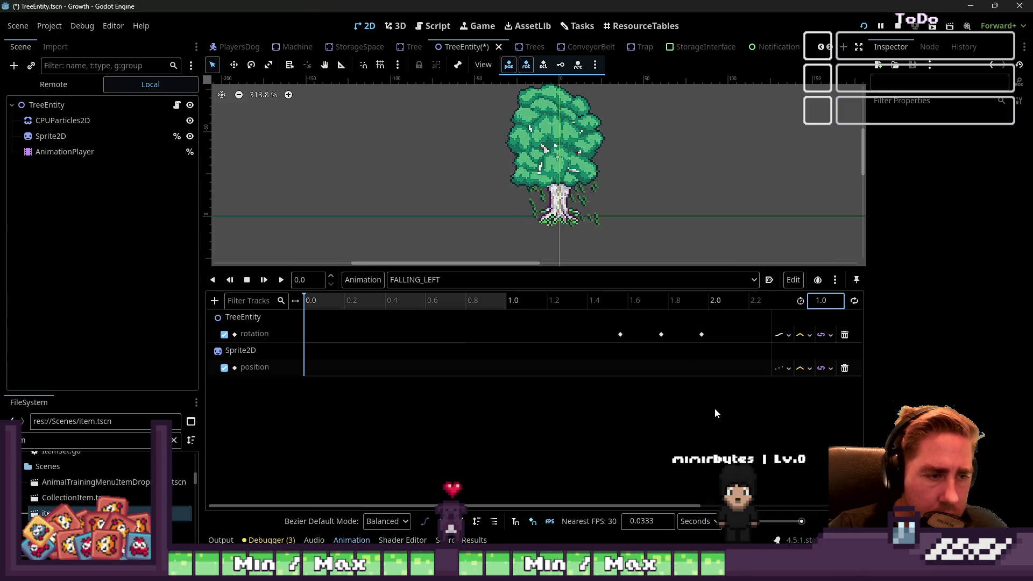
key(ctrl+z)
mouse_move(714, 402)
mouse_down()
mouse_move(634, 323)
mouse_move(569, 318)
mouse_up()
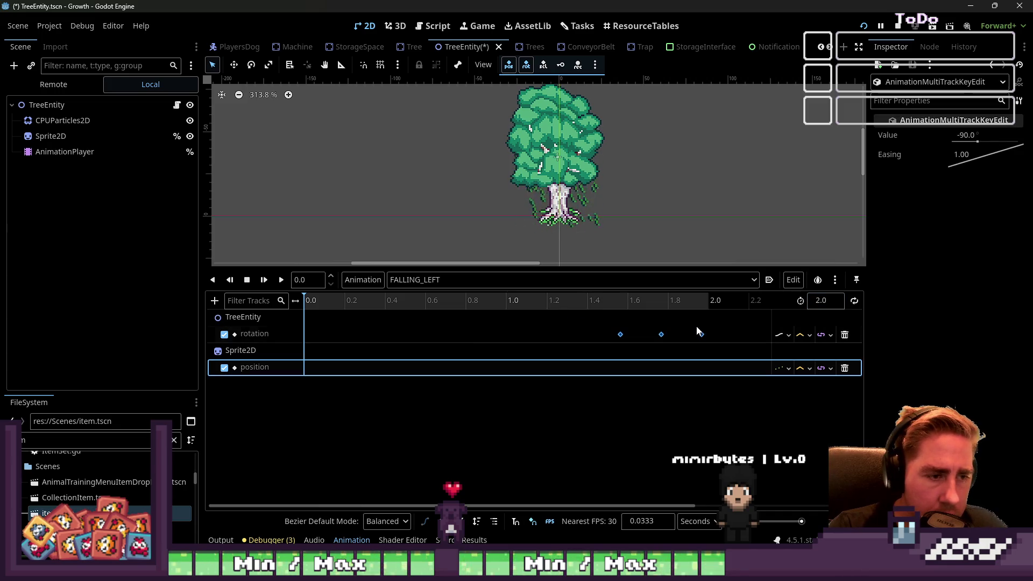
drag(701, 334, 504, 340)
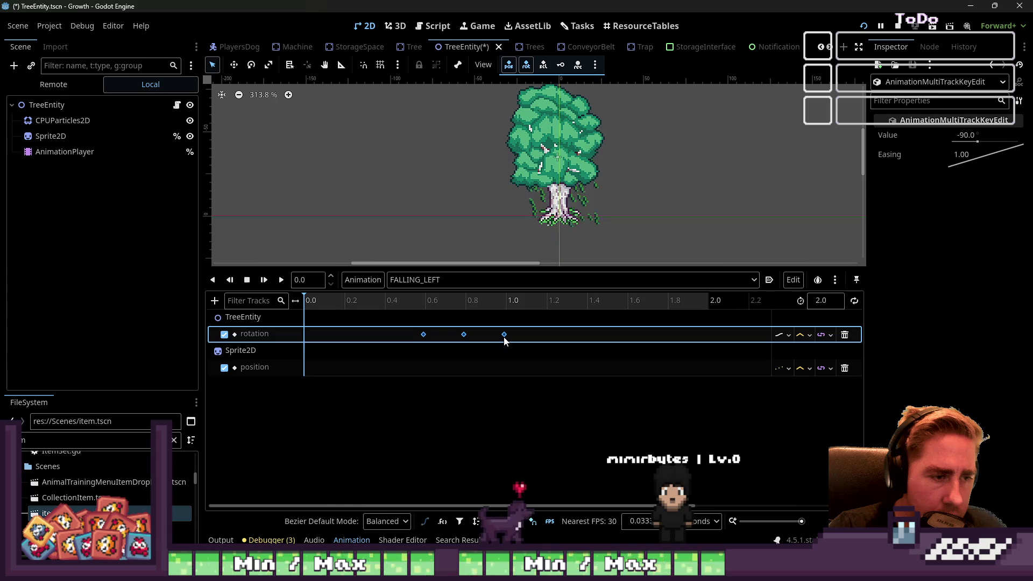
click(385, 358)
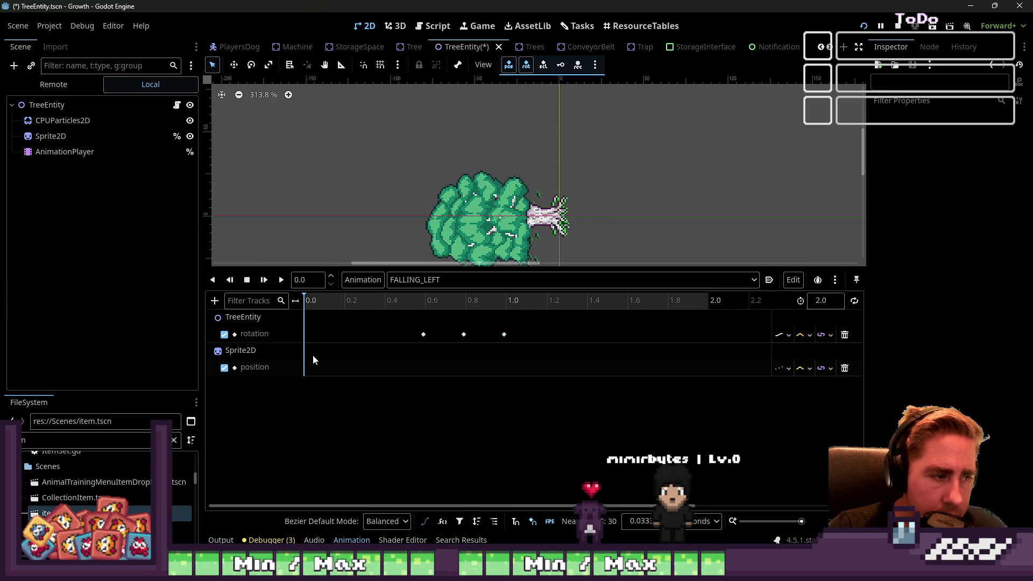
click(845, 368)
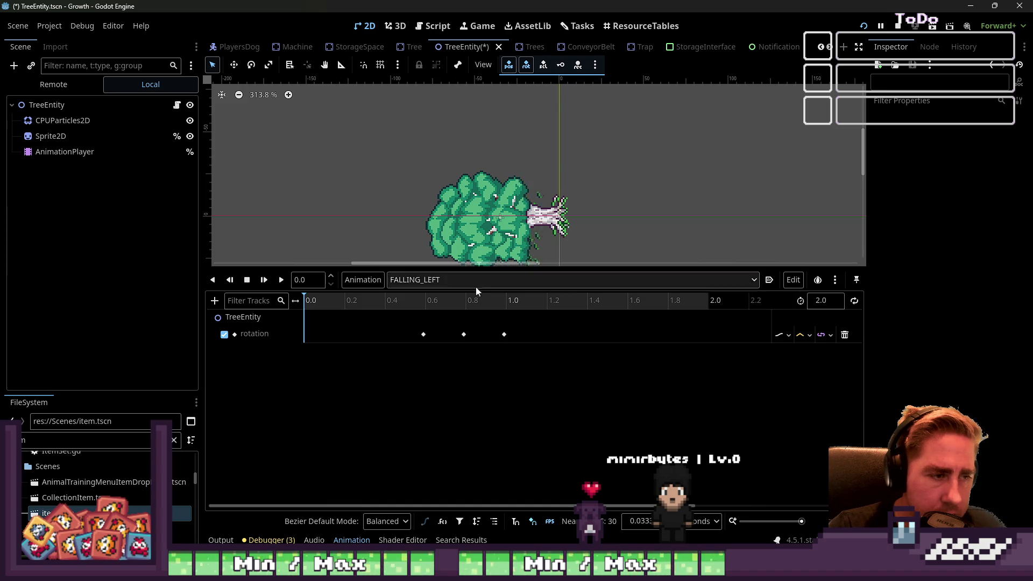
- Set FALLING_LEFT's length to 1.0 so the last rotation key sits at 1.0, then preview it
click(279, 280)
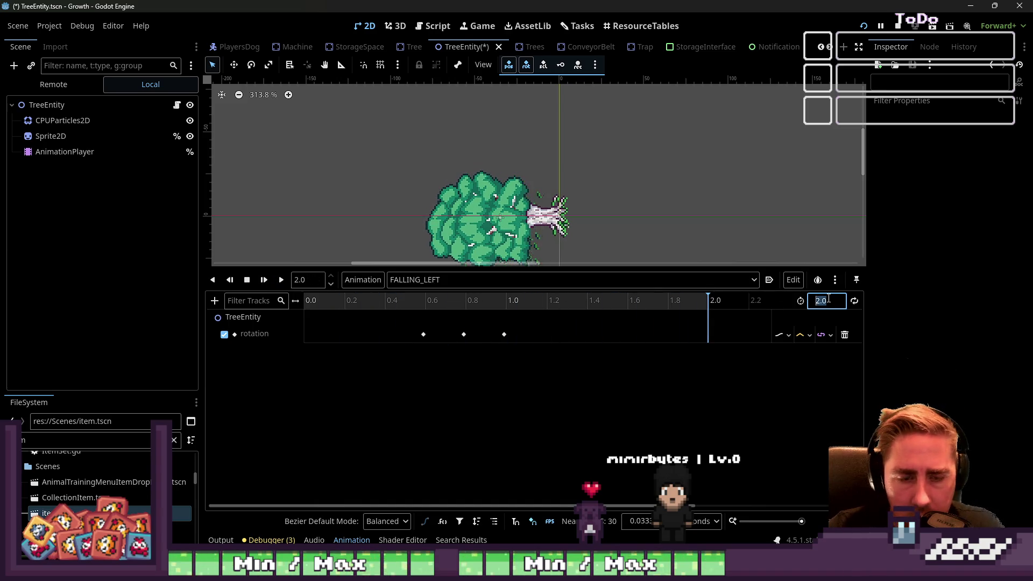
text(1)
key(Return)
mouse_move(508, 414)
mouse_down()
mouse_move(445, 364)
mouse_move(420, 328)
mouse_up()
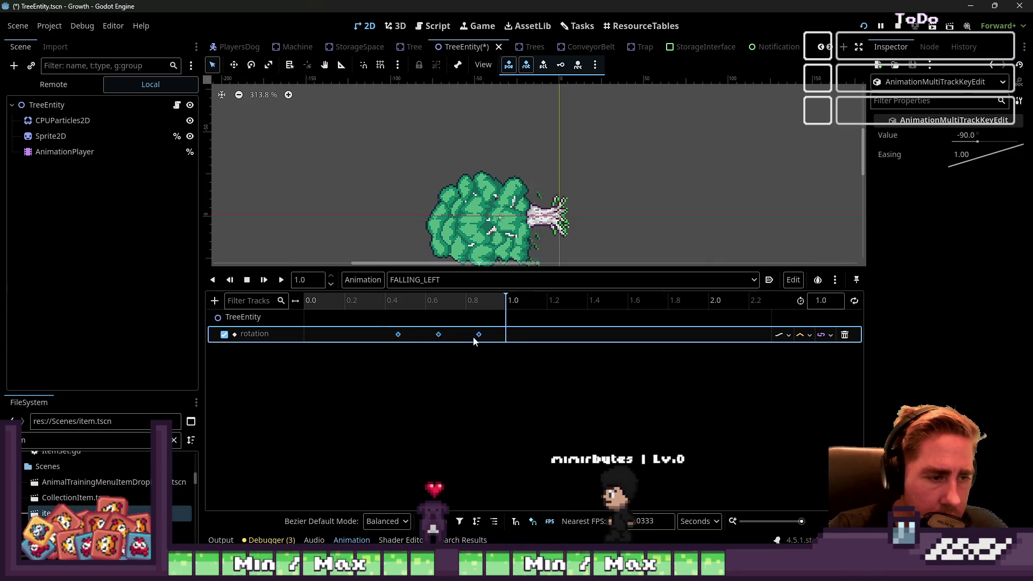
drag(504, 339, 505, 340)
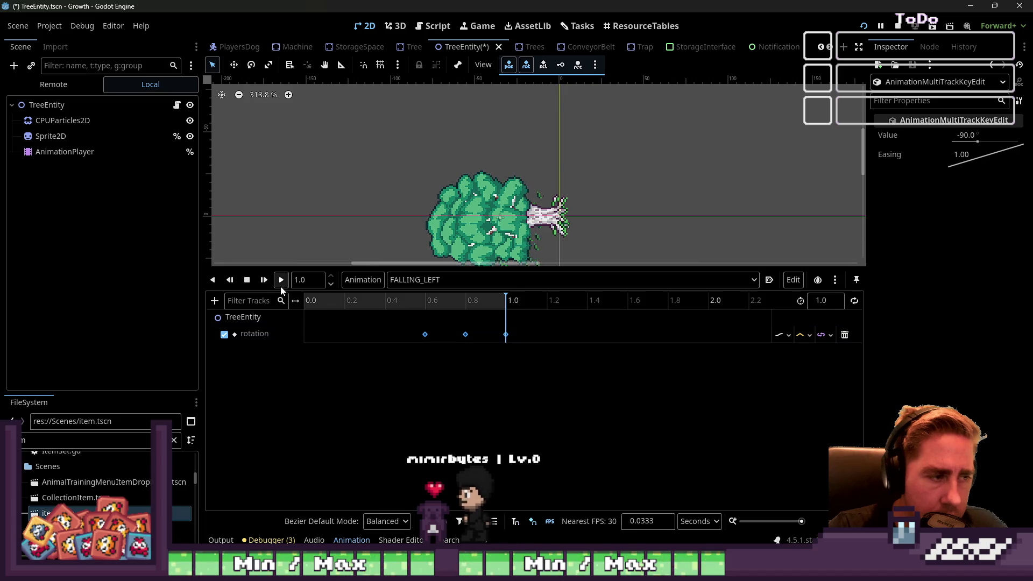
click(281, 280)
click(438, 281)
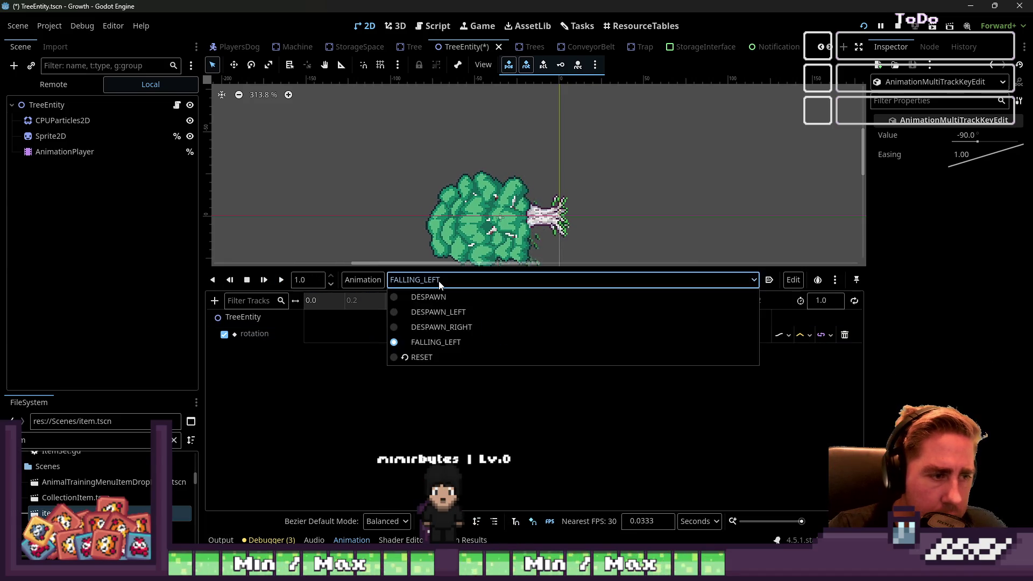
- Duplicate the DESPAWN_RIGHT animation as FALLING_RIGHT
click(441, 326)
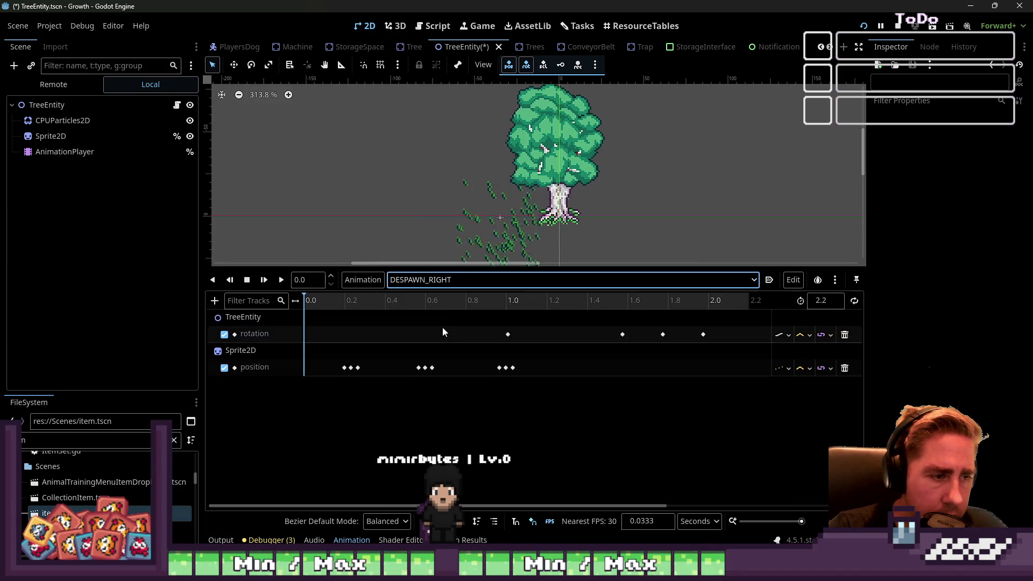
click(369, 285)
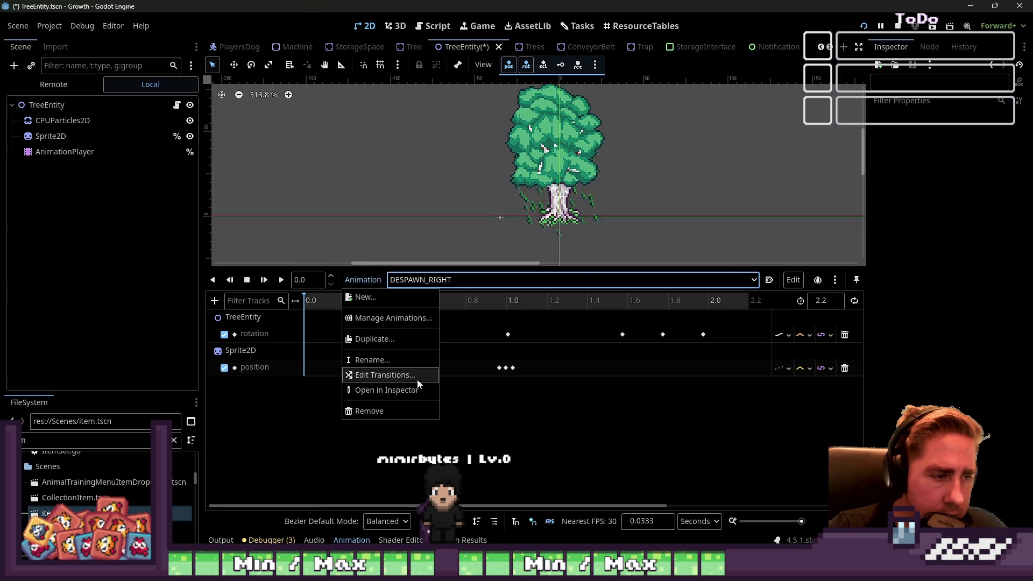
click(388, 339)
text(FALLING_RIGH)
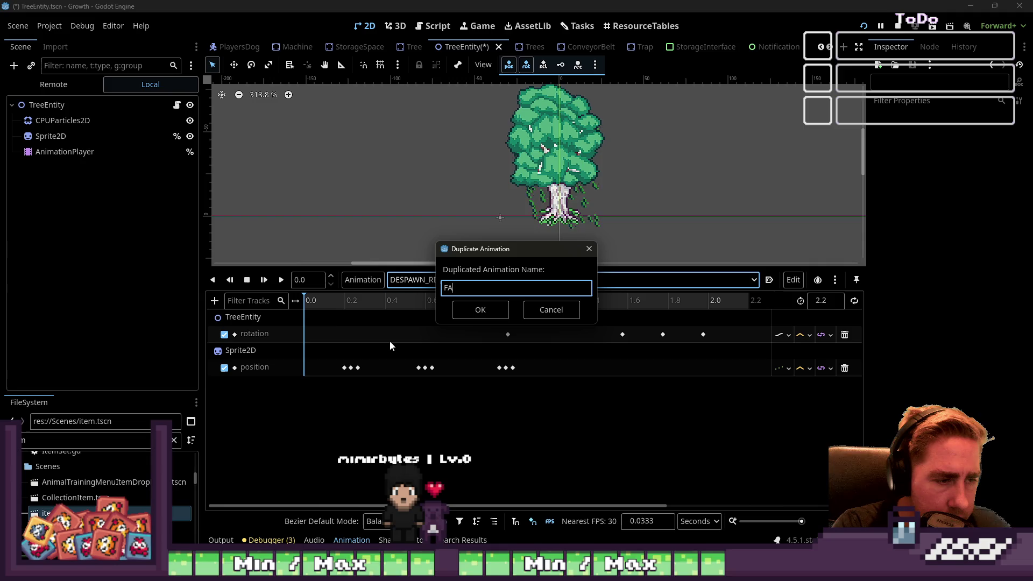
text(T)
key(Return)
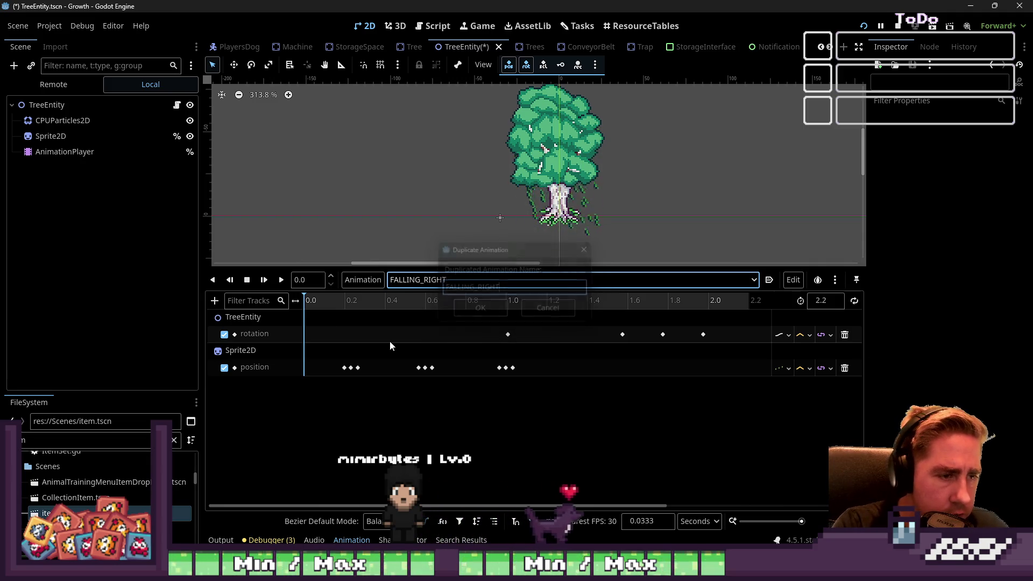
- Delete FALLING_RIGHT's position keys and 1.0 rotation key, set length 1.0, and remove the Sprite2D position track
mouse_move(535, 404)
mouse_down()
mouse_move(392, 310)
mouse_move(230, 315)
mouse_move(312, 317)
mouse_up()
key(Delete)
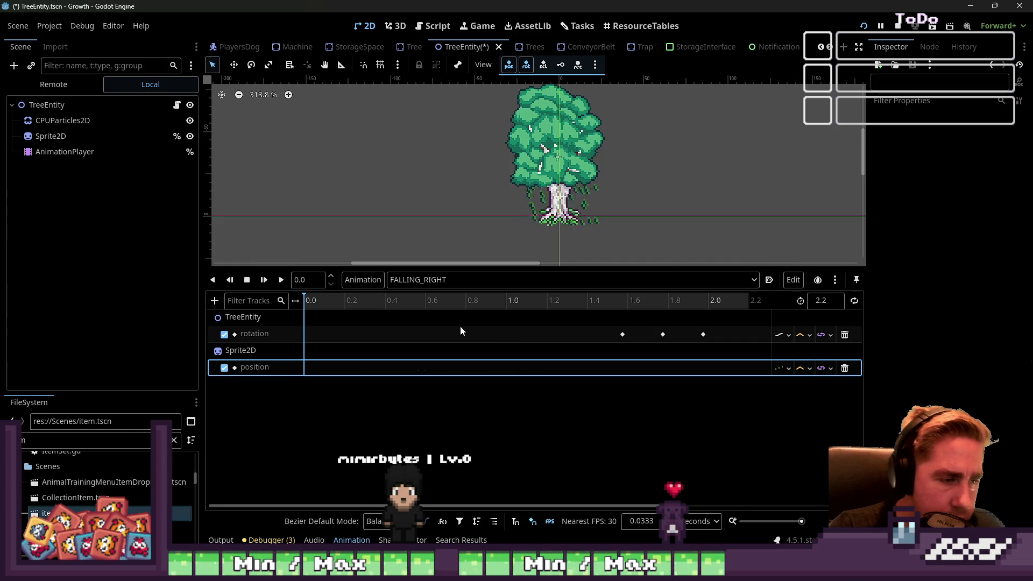
click(821, 300)
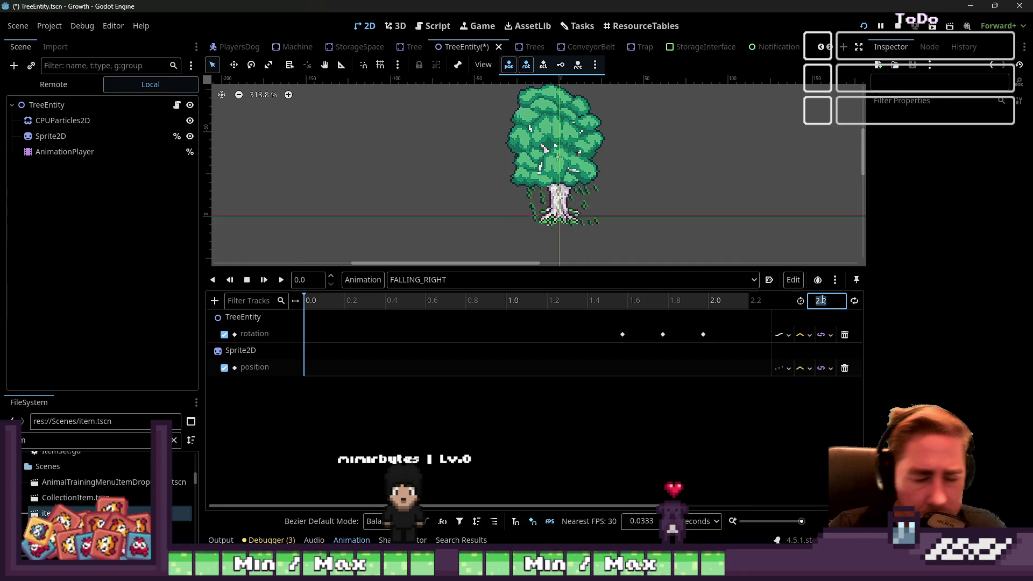
text(1)
key(Return)
mouse_move(713, 410)
mouse_down()
mouse_move(691, 339)
mouse_move(505, 323)
mouse_up()
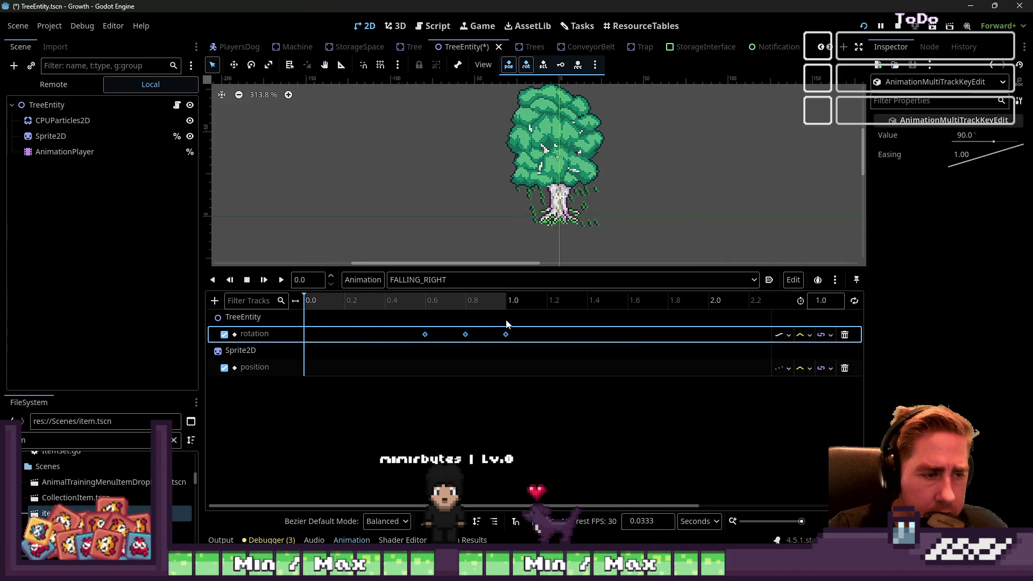
click(846, 369)
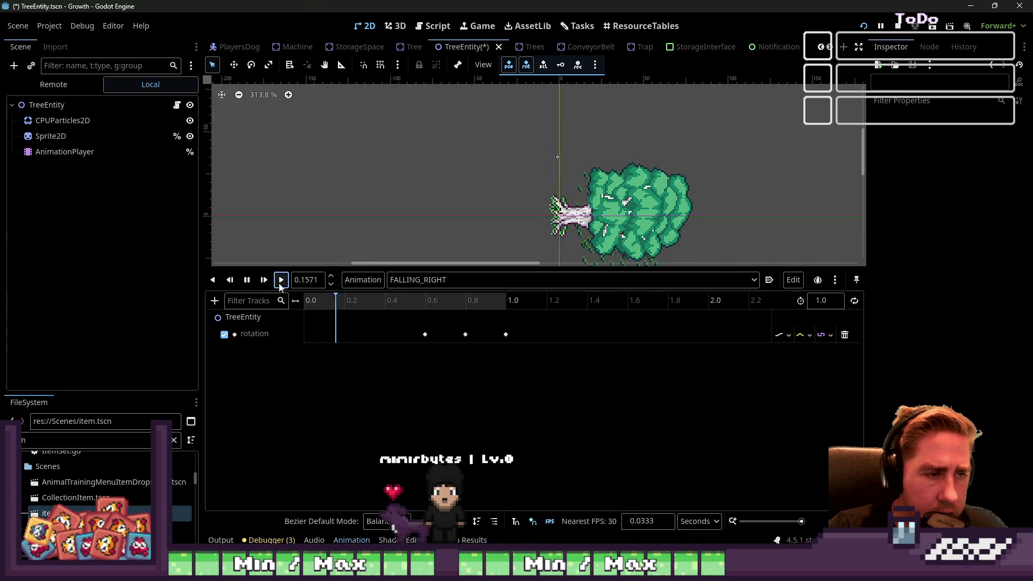
click(428, 281)
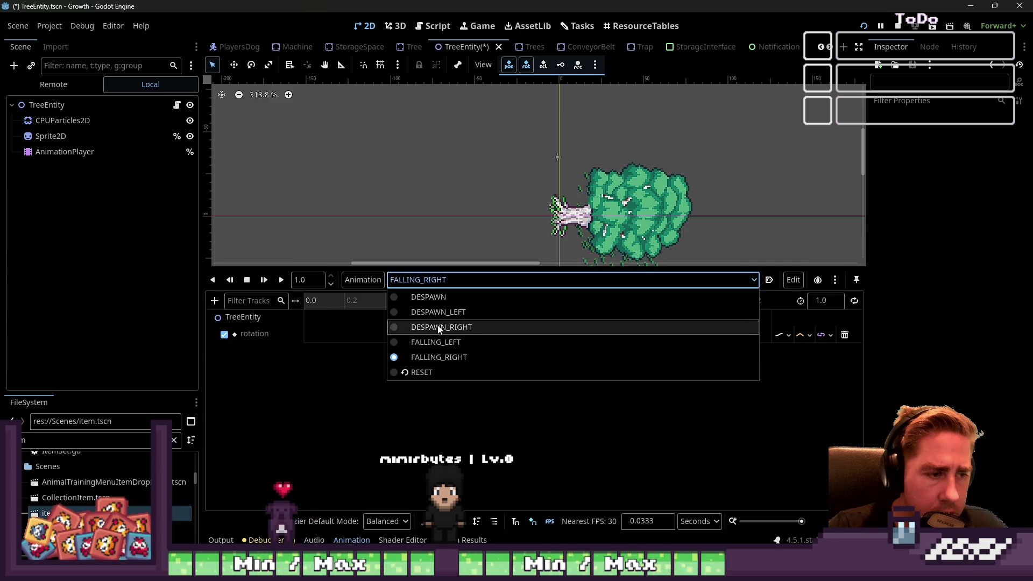
- Trim DESPAWN_LEFT to 1.0 s by deleting its three rotation keys after 1.0, then preview it
click(439, 312)
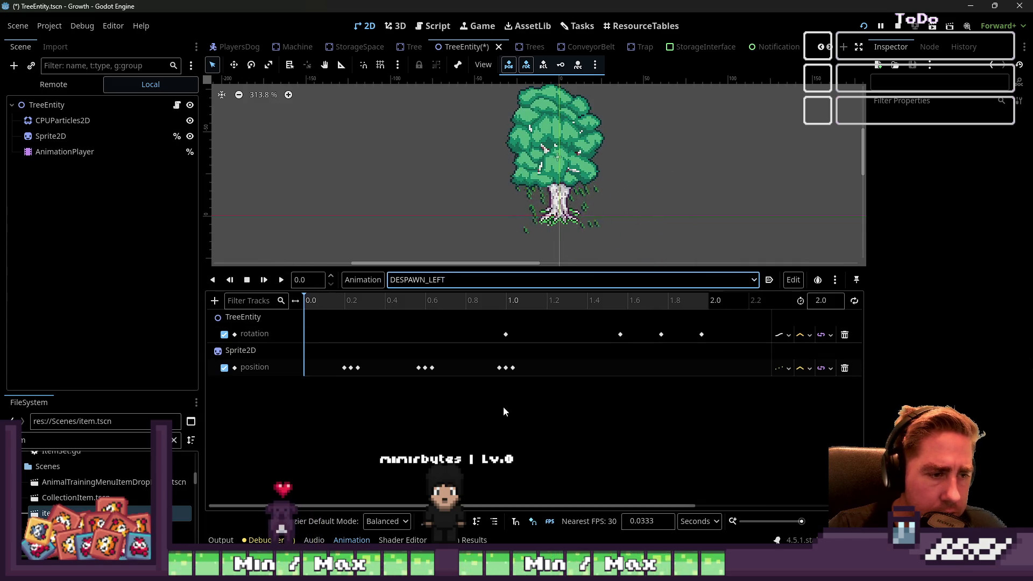
mouse_move(560, 410)
mouse_down()
mouse_move(653, 334)
mouse_move(719, 327)
mouse_up()
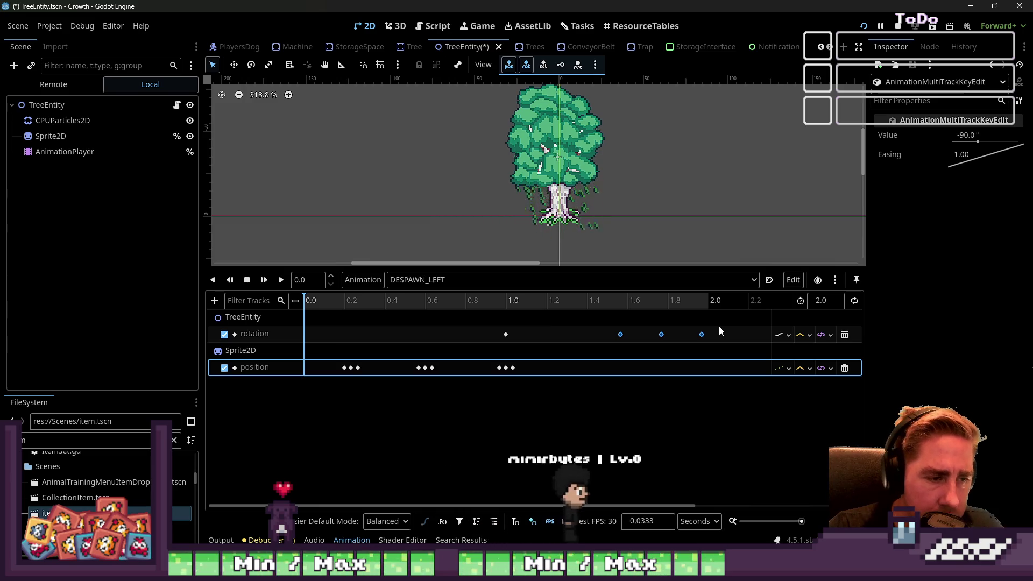
key(Delete)
click(820, 301)
text(41)
text(1)
key(Return)
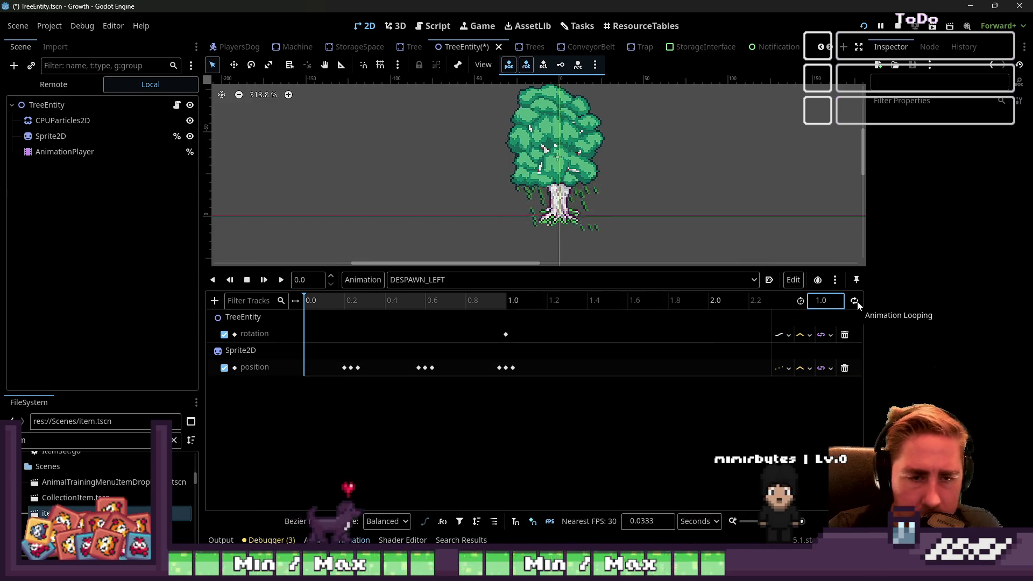
click(281, 280)
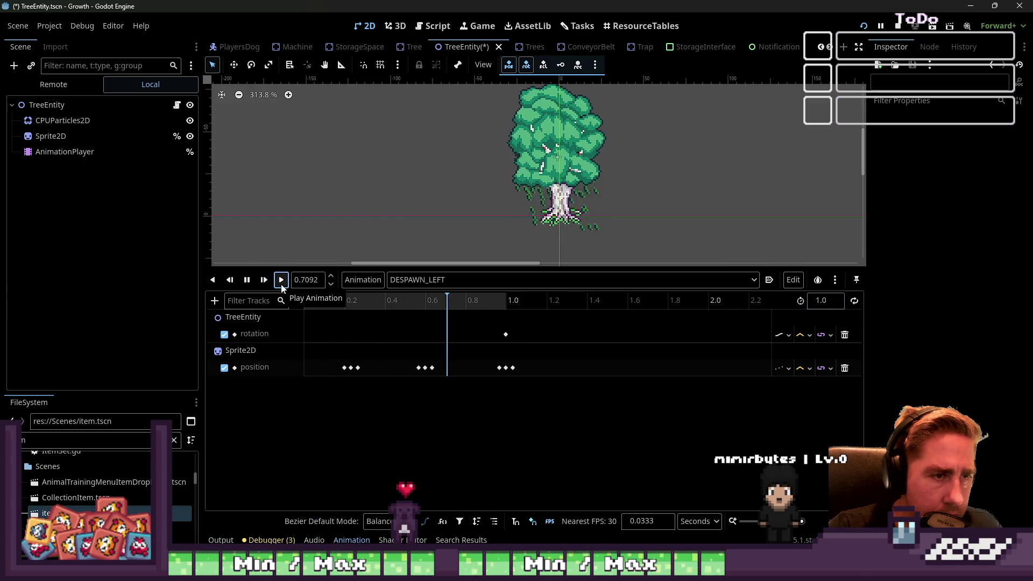
- Trim DESPAWN_RIGHT to 1.0 s by deleting its three rotation keys after 1.0, then preview it
click(527, 280)
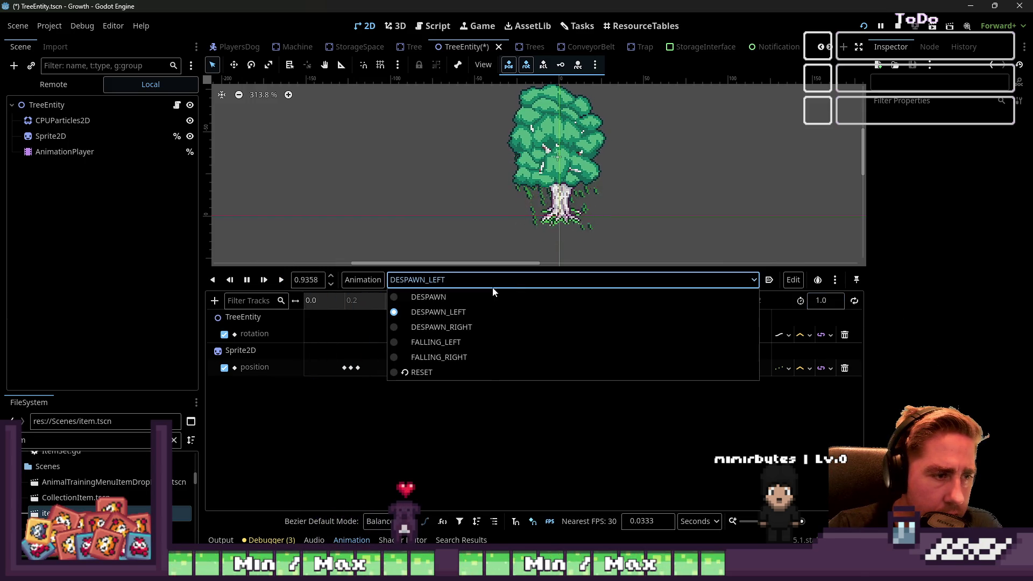
click(500, 326)
mouse_move(611, 409)
mouse_down()
mouse_move(663, 315)
mouse_move(718, 320)
mouse_up()
key(Delete)
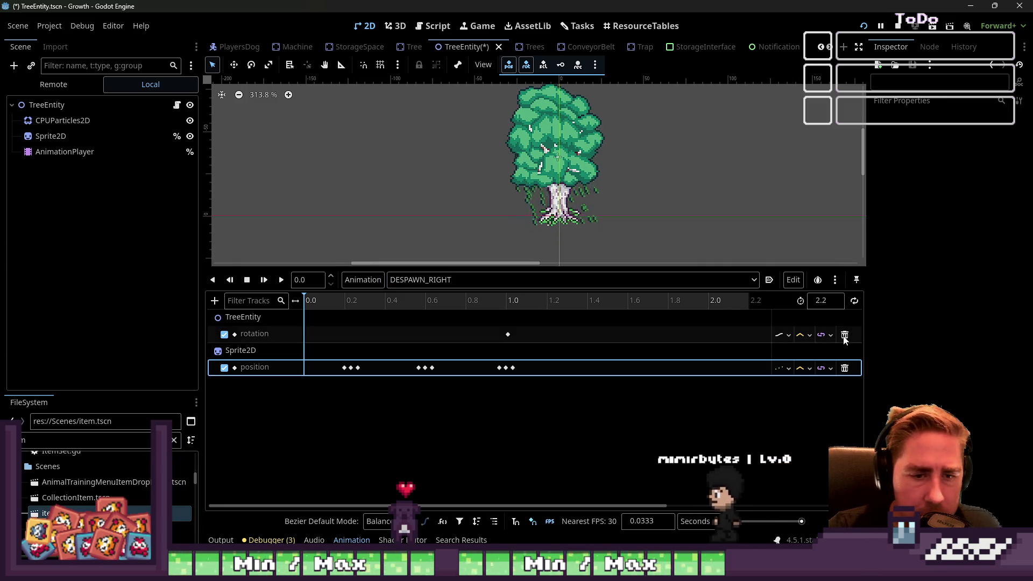
click(829, 305)
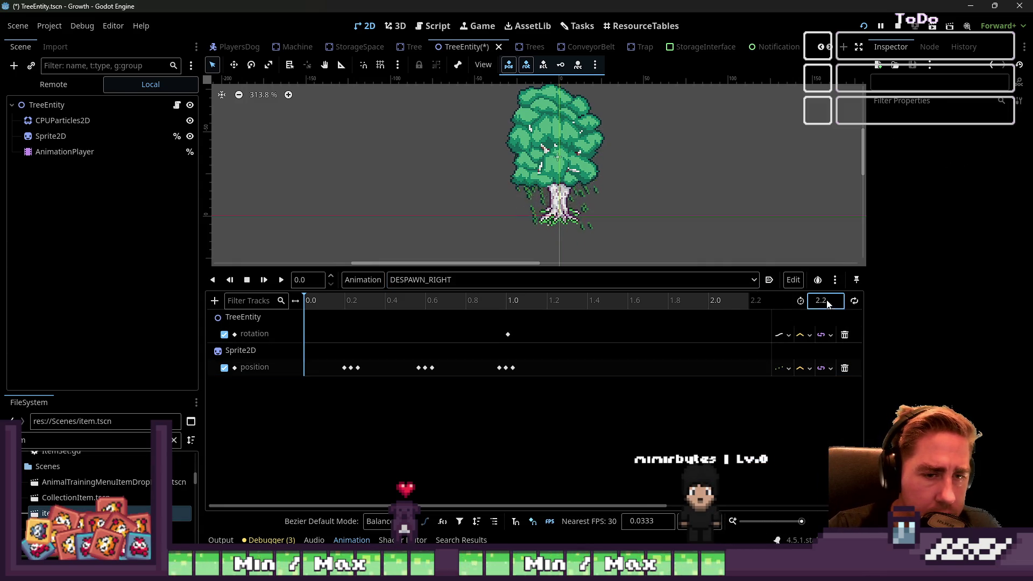
text(1)
key(Return)
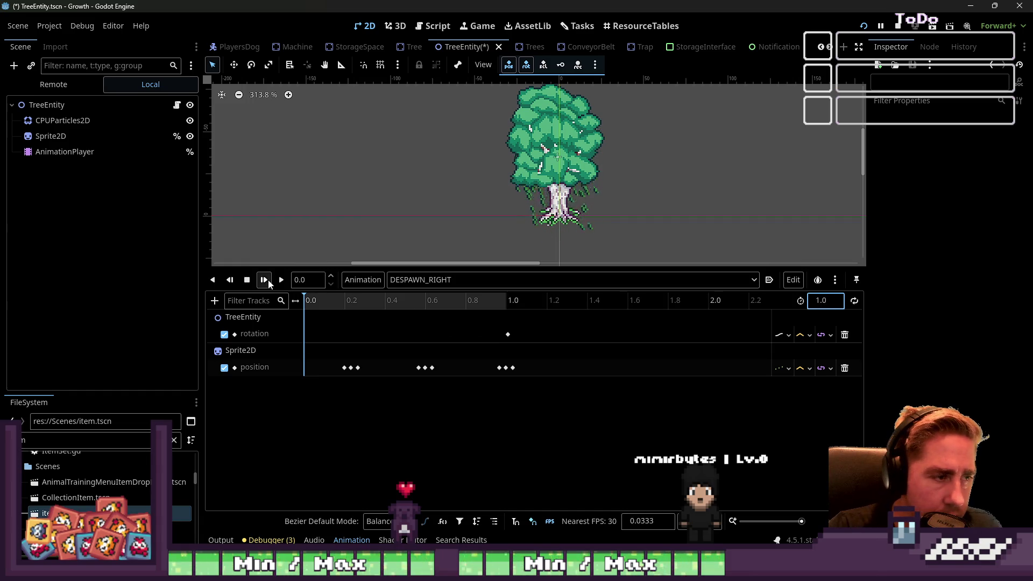
click(280, 280)
- Begin renaming the DESPAWN_RIGHT animation
click(444, 281)
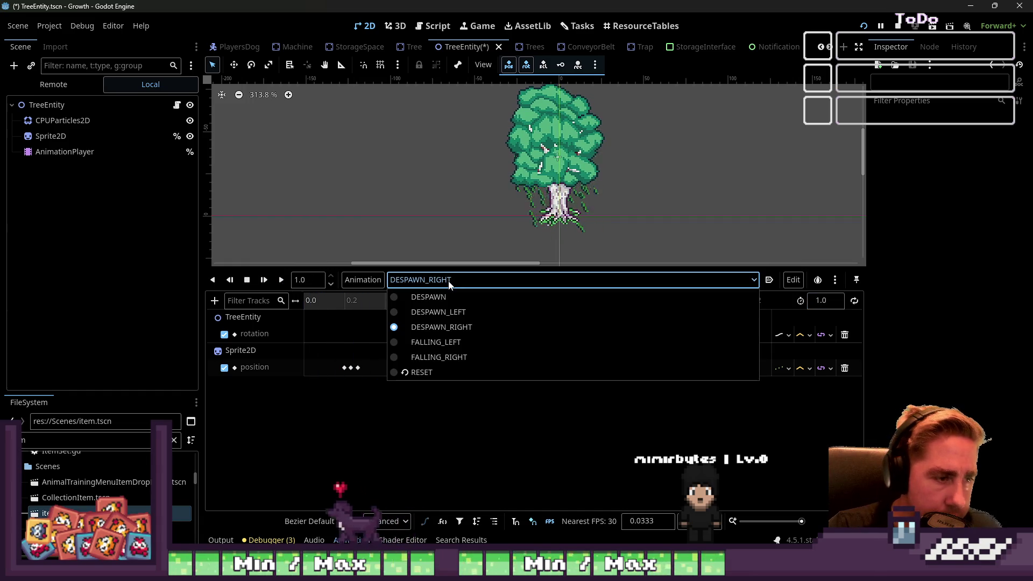
click(347, 286)
click(347, 286)
click(377, 356)
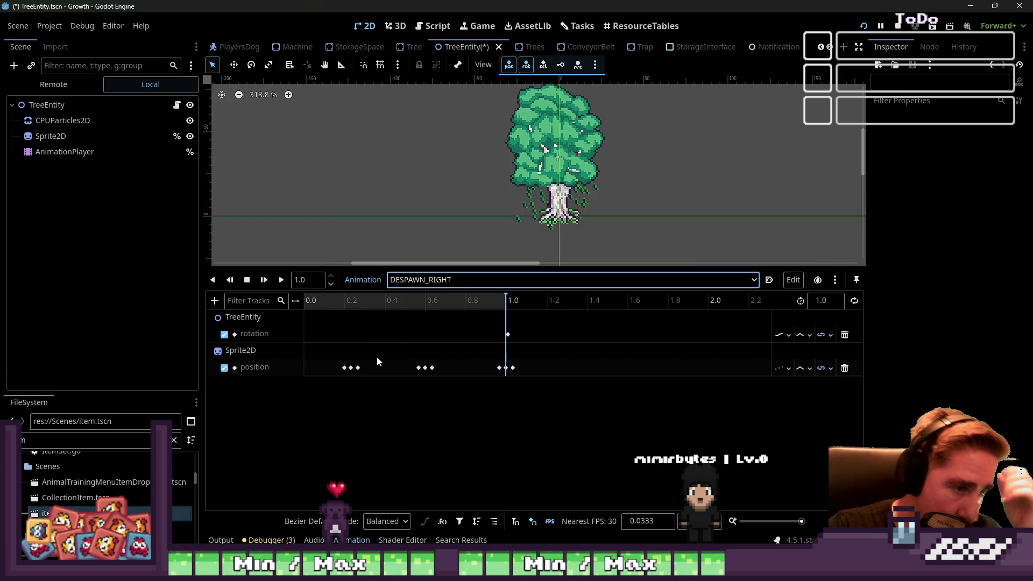
- Rename DESPAWN_RIGHT to HIT_RIGHT
text(HIT_RIGHT)
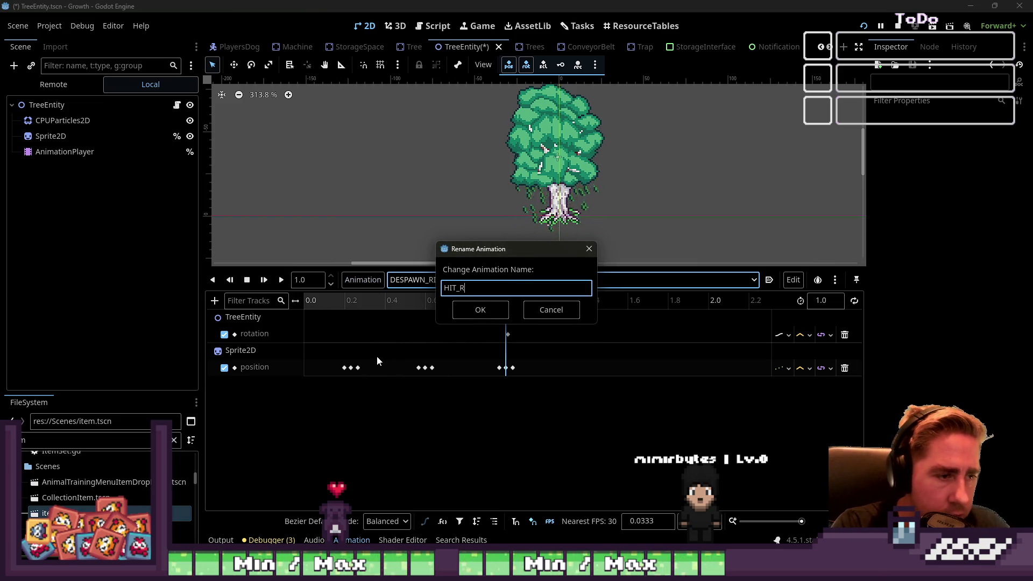
key(Return)
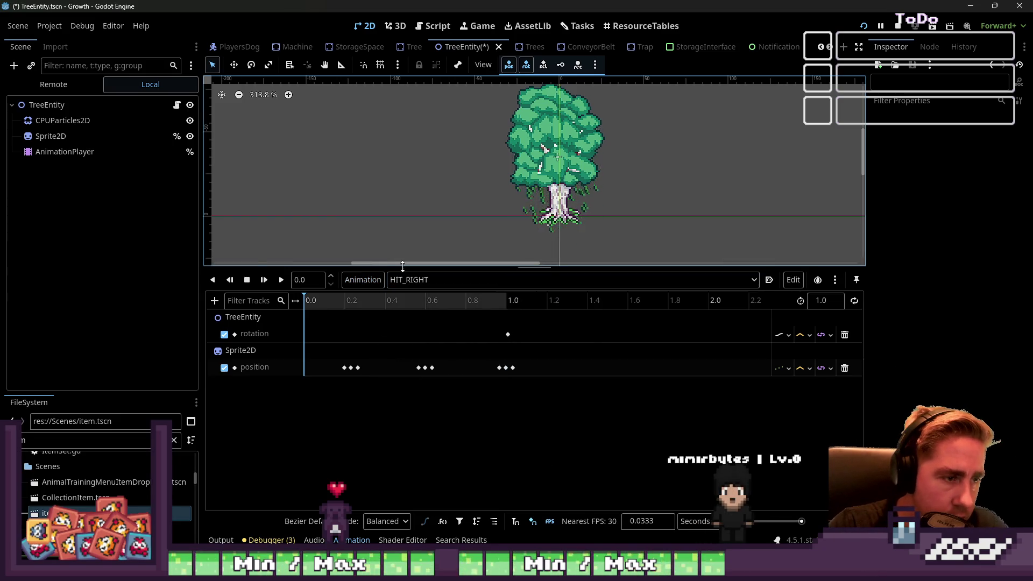
click(425, 279)
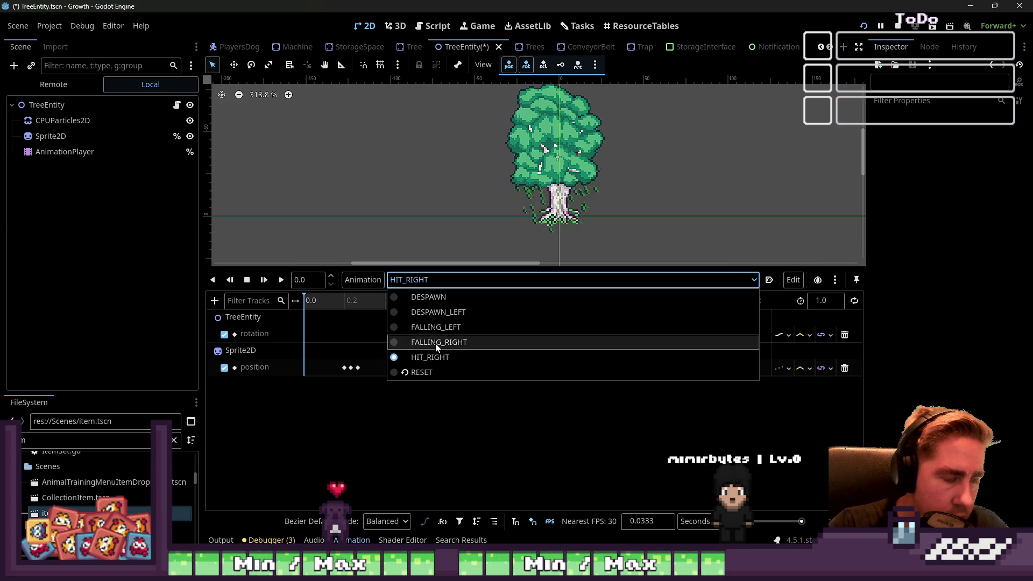
click(437, 327)
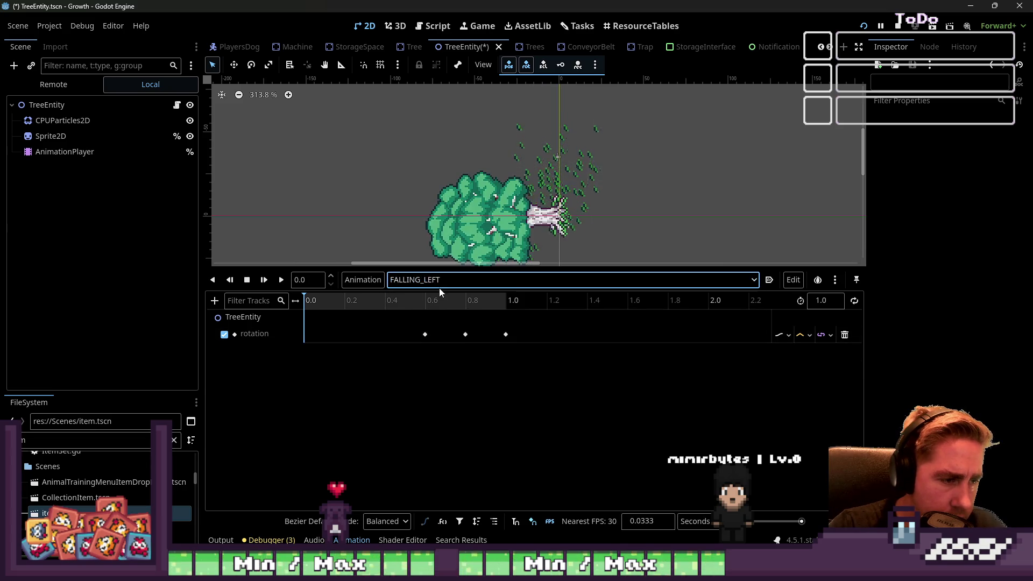
- Rename DESPAWN_LEFT to HIT_LEFT and preview it
click(398, 280)
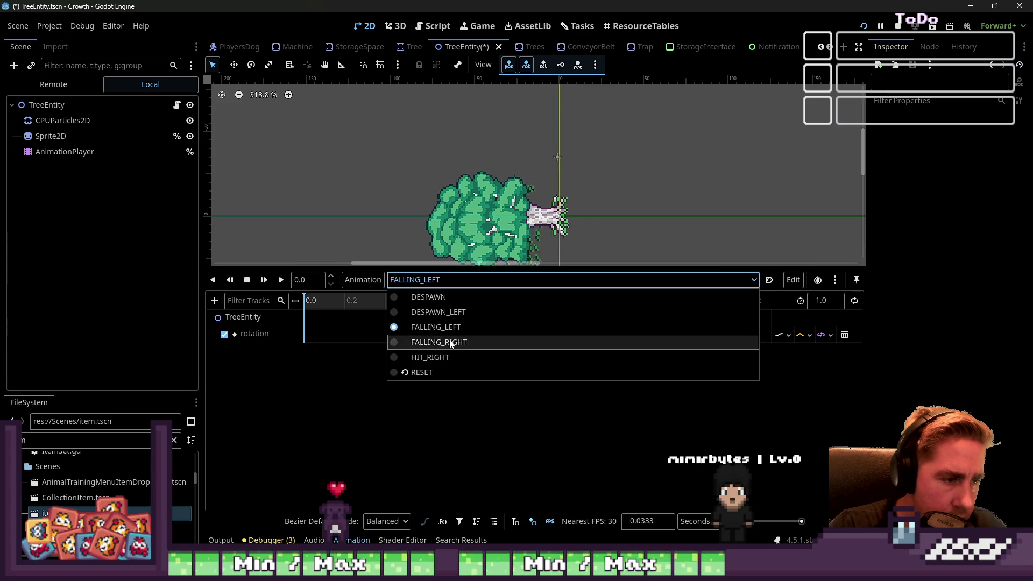
click(449, 312)
click(366, 280)
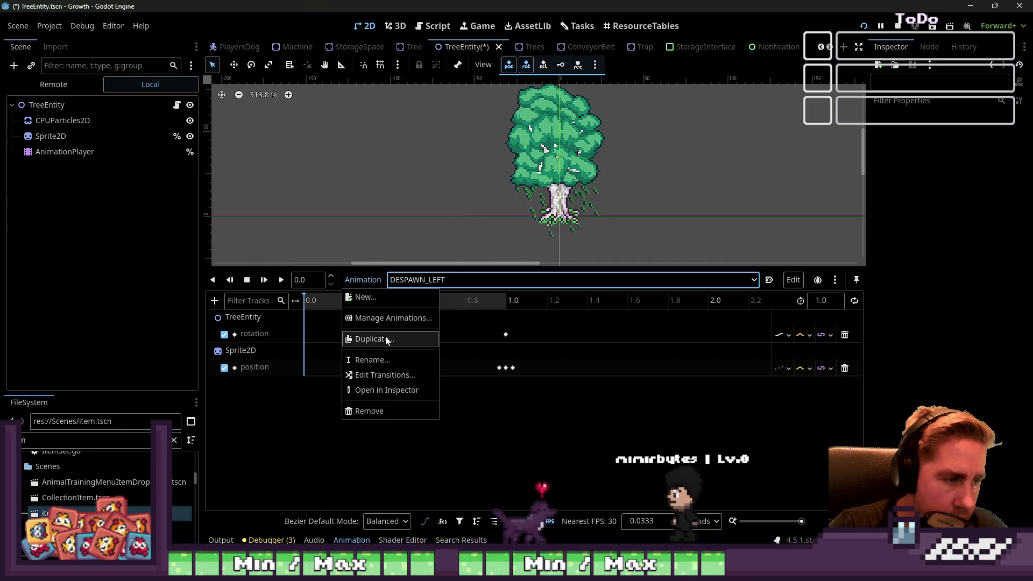
click(382, 361)
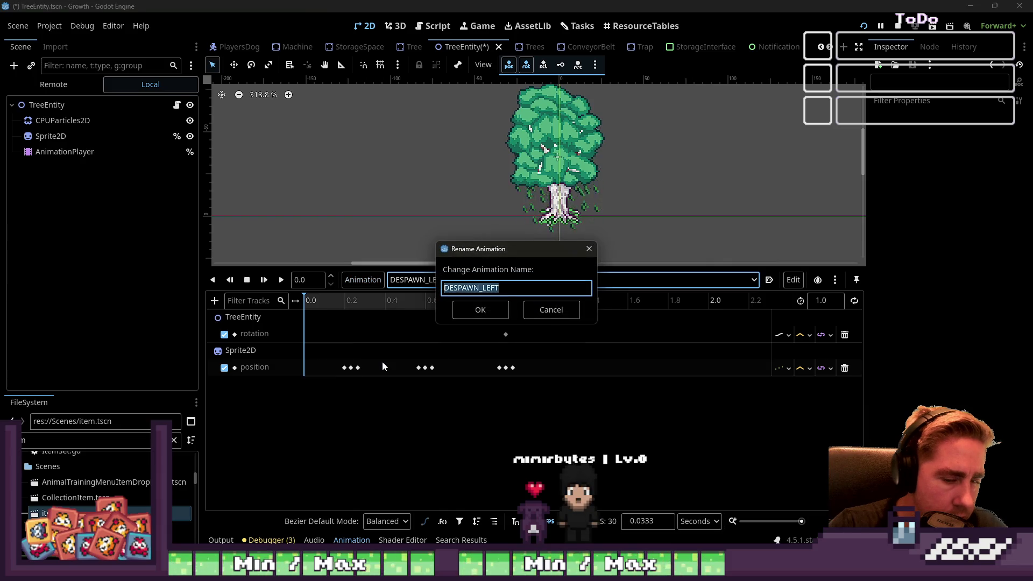
text(HIT_LEFT)
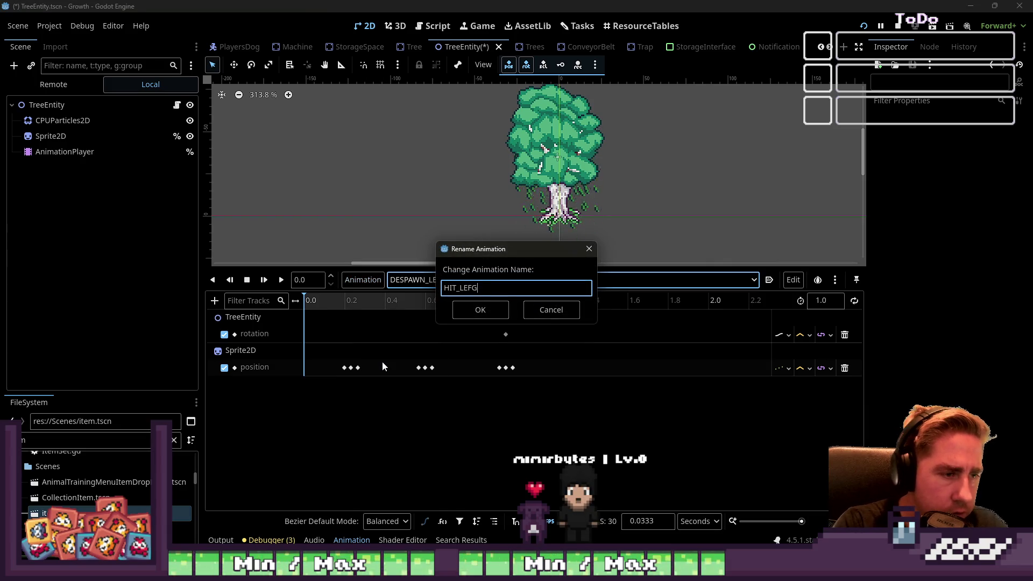
key(Return)
click(286, 279)
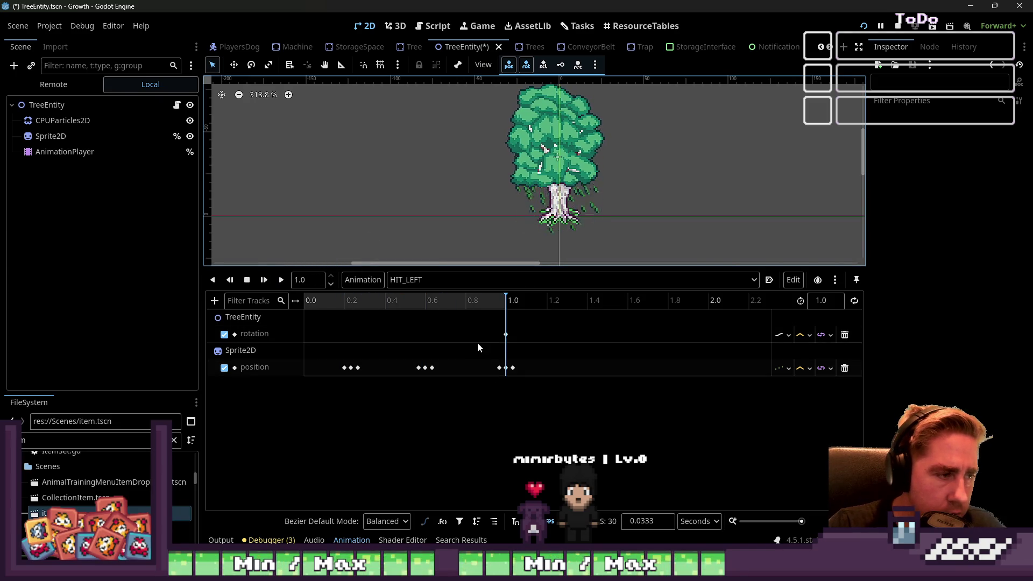
- Inspect HIT_LEFT's rotation key at 1.0 s and save the TreeEntity scene
click(506, 334)
right_click(506, 334)
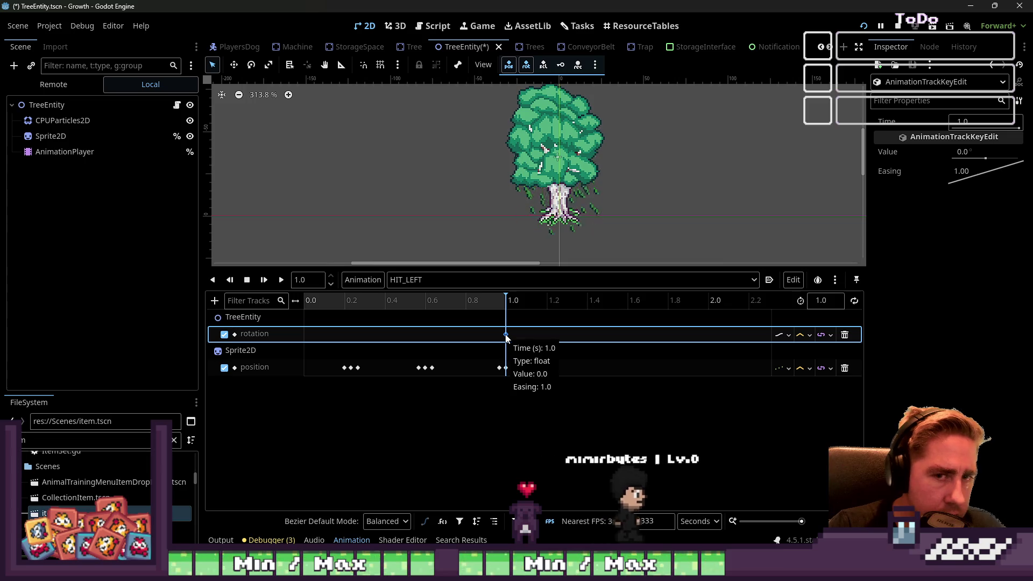
click(473, 87)
key(ctrl+s)
- In the right branch, add an await on animation_finished and a FALLING_RIGHT play call after HIT_RIGHT
click(429, 25)
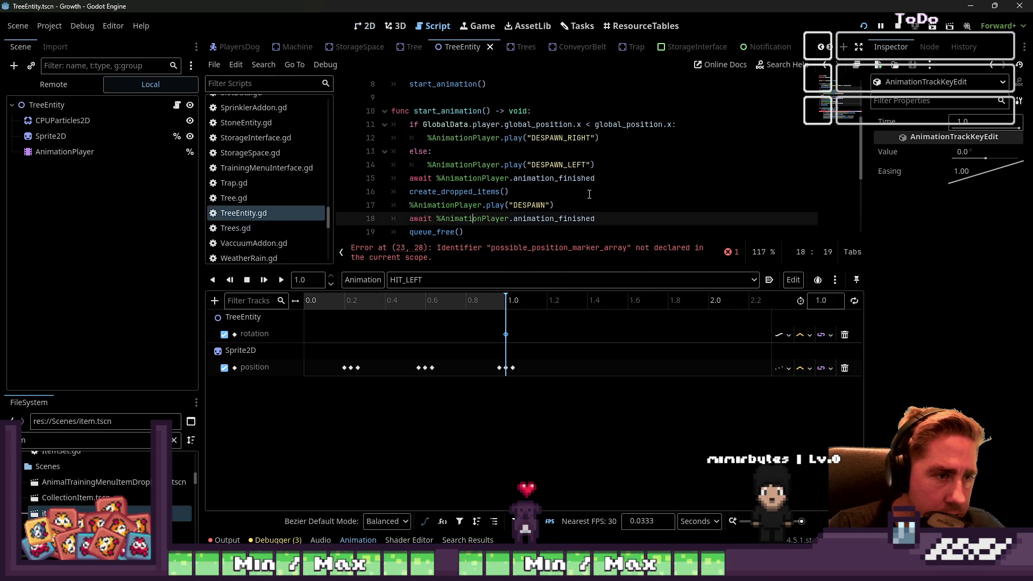
click(599, 167)
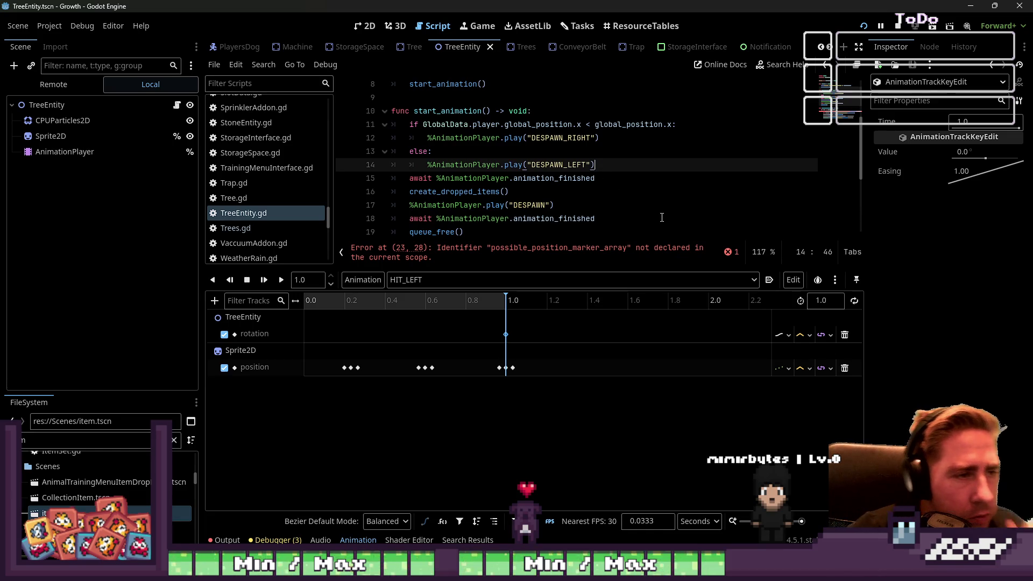
scroll(662, 215, down, 2)
scroll(656, 198, up, 3)
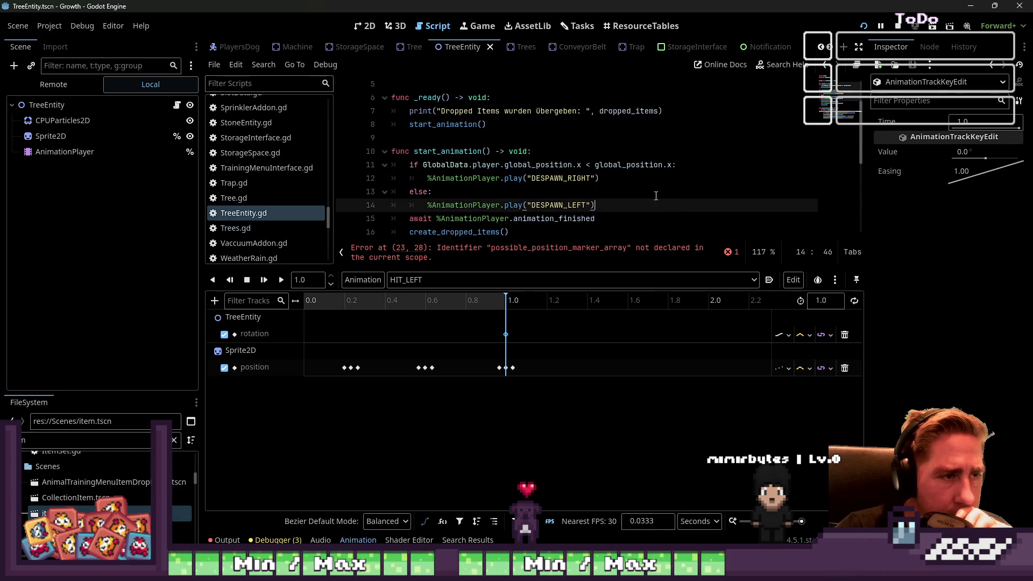
scroll(640, 183, down, 1)
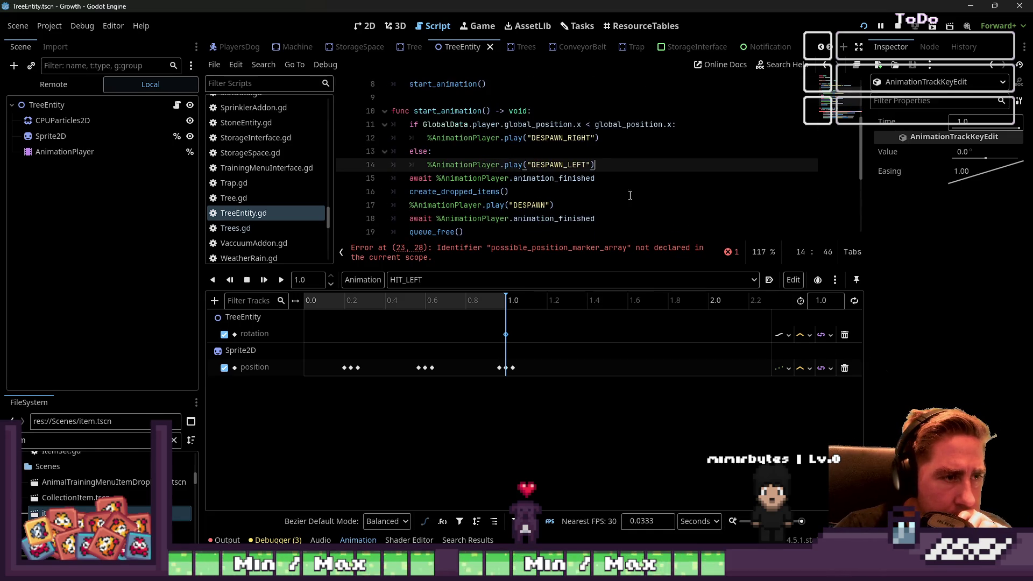
click(590, 180)
double_click(589, 179)
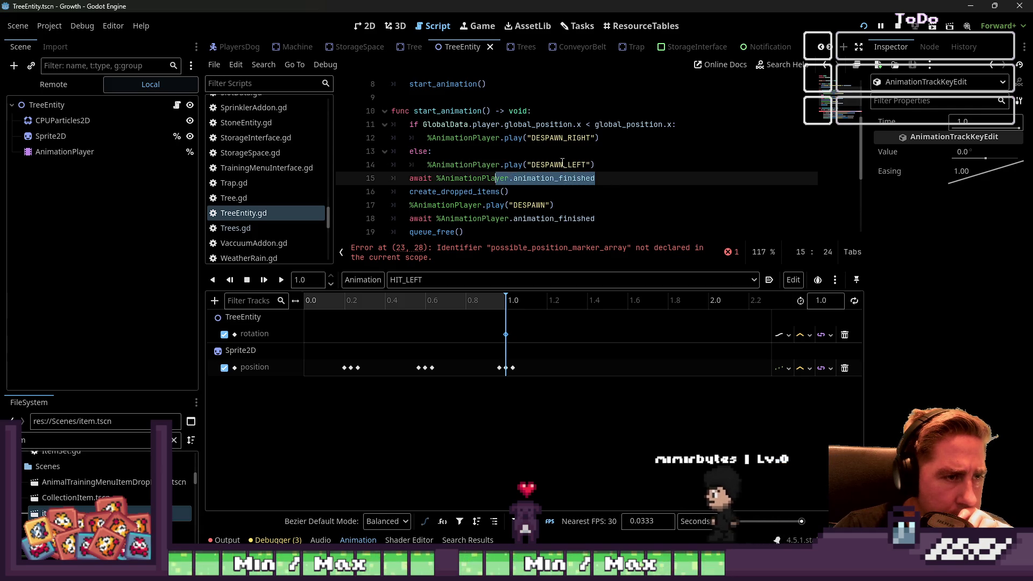
click(602, 139)
key(Return)
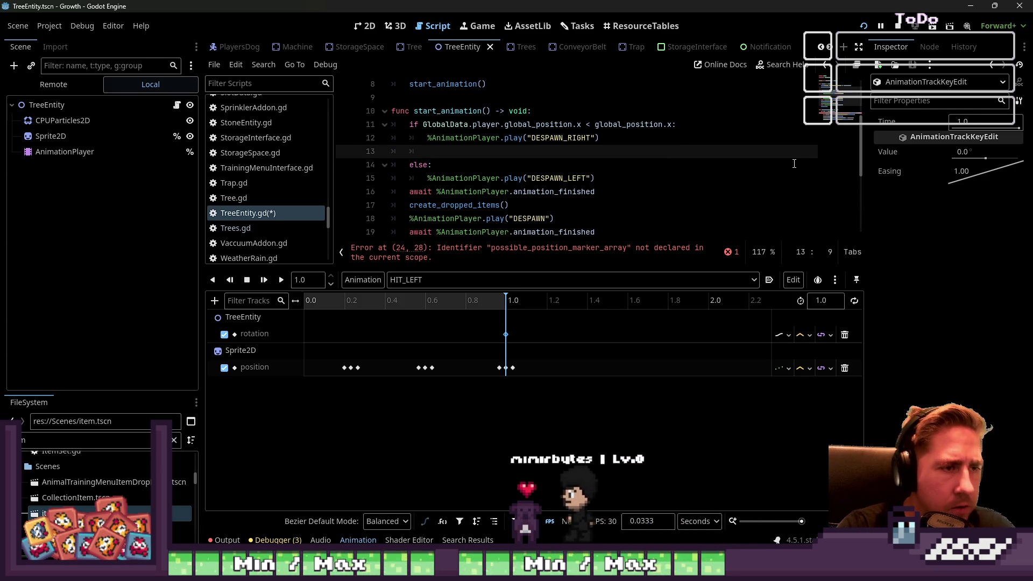
text(a)
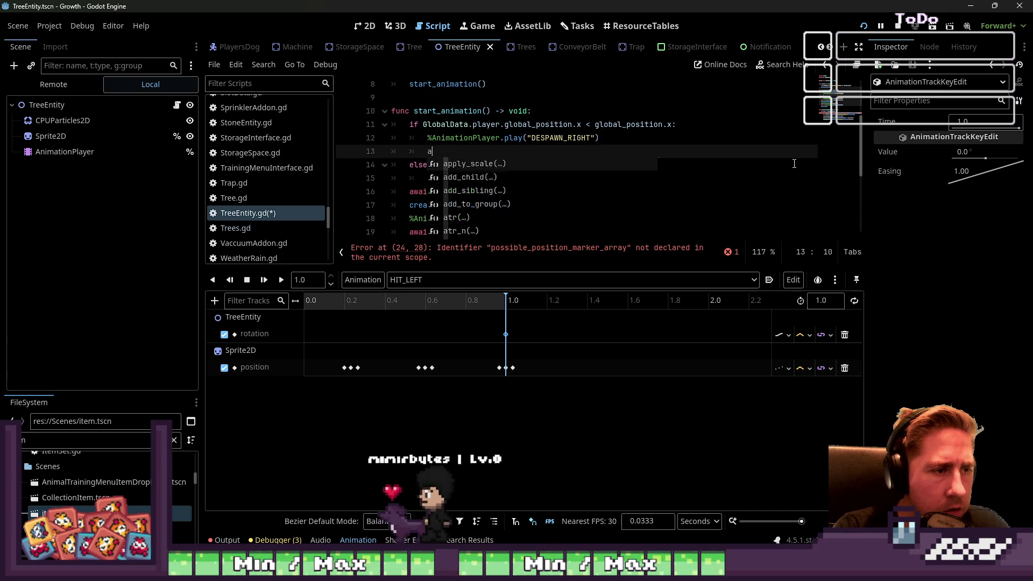
text(wait %)
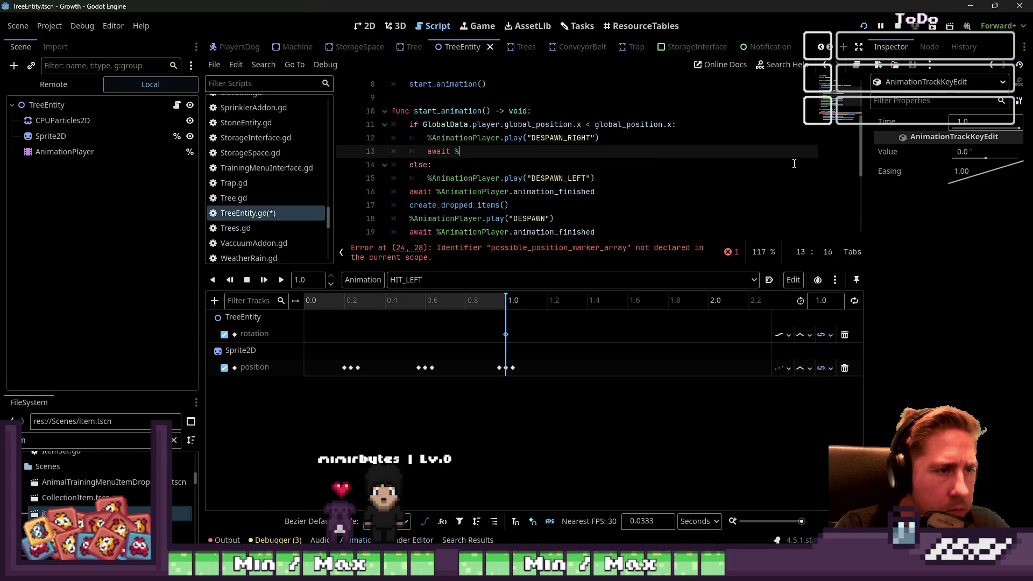
text(Ani)
text(.)
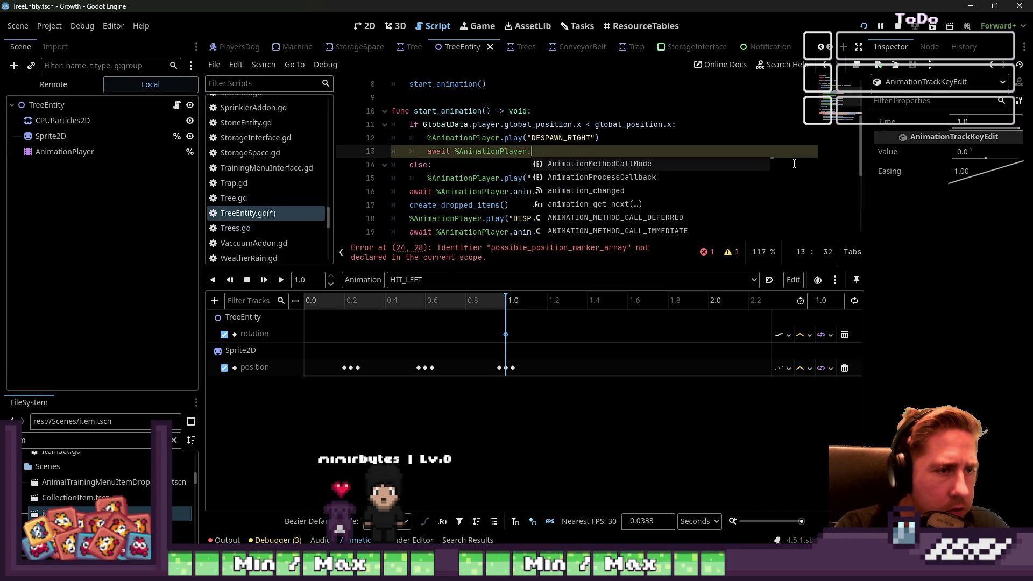
text(an)
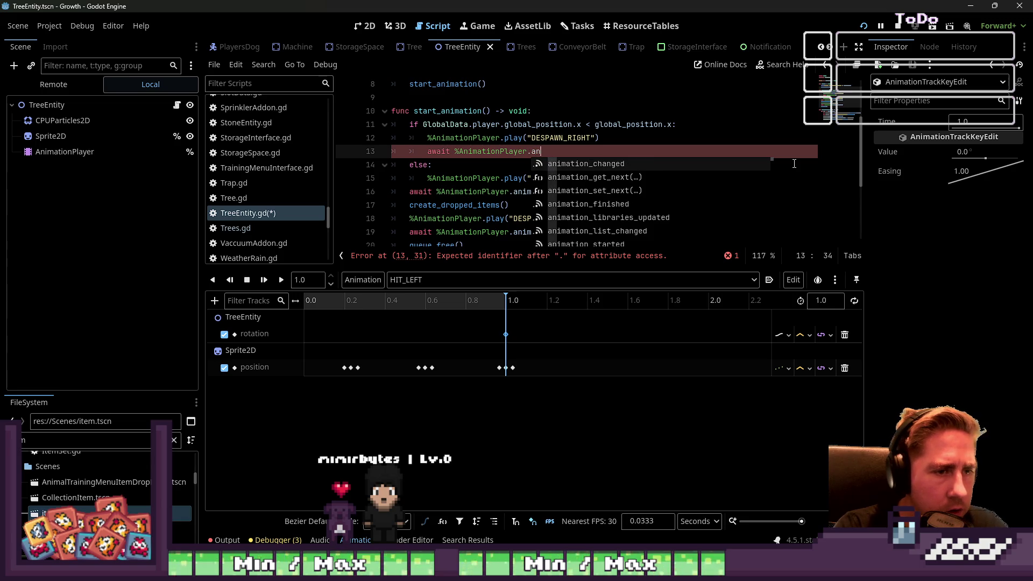
text(imation_finished)
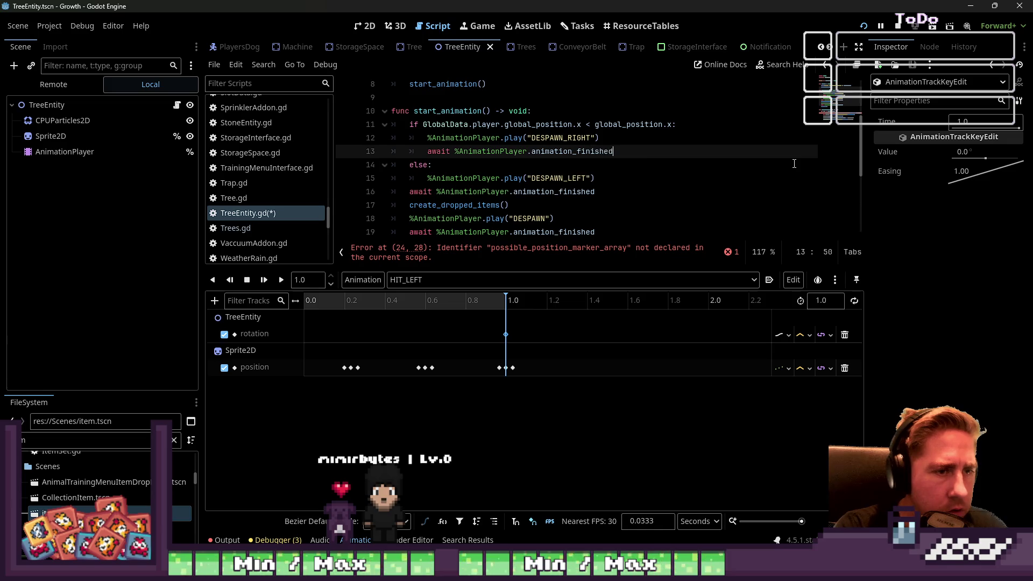
key(Return)
key(Return)
key(Up)
key(Up)
key(shift+ctrl+Right)
key(shift+ctrl+Right)
key(shift+ctrl+Right)
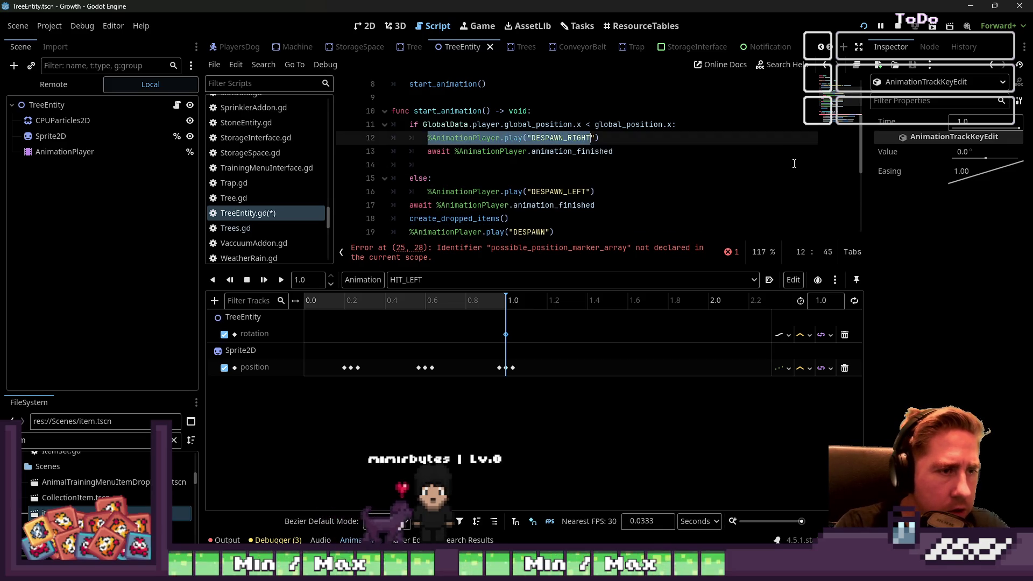
key(ctrl+c)
key(Down)
key(Down)
key(ctrl+v)
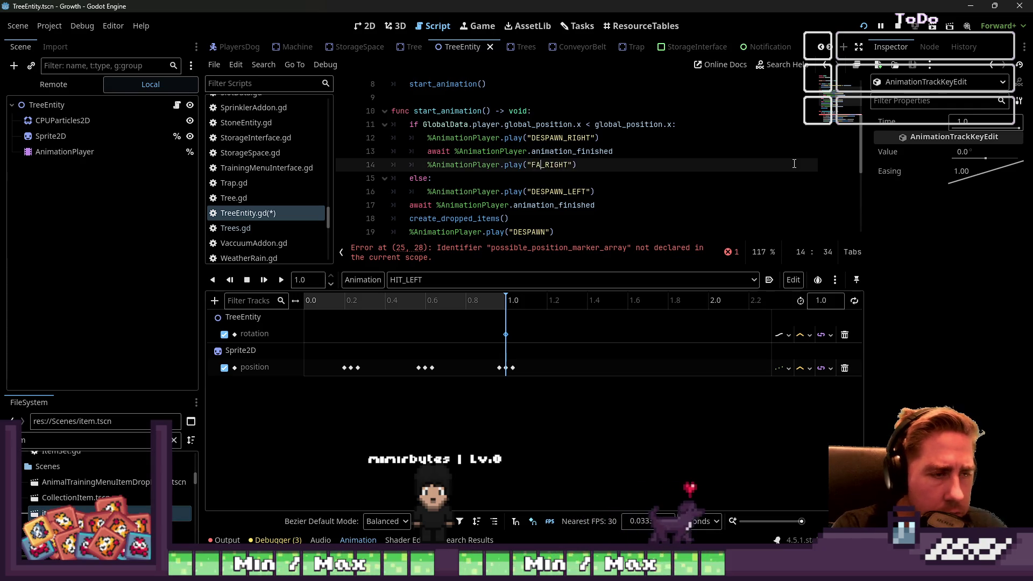
text(LLING)
key(Escape)
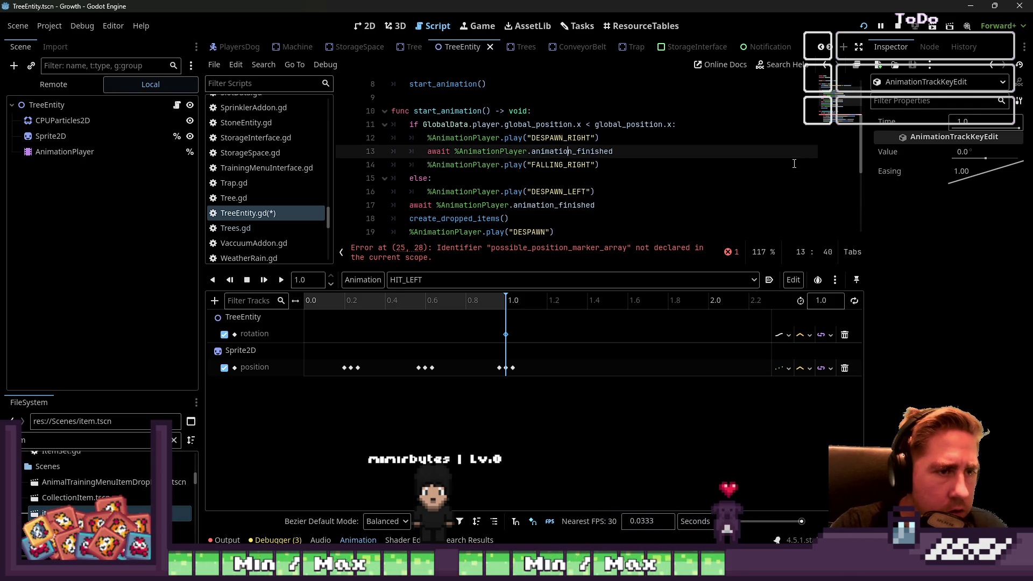
key(Home)
key(Home)
key(Down)
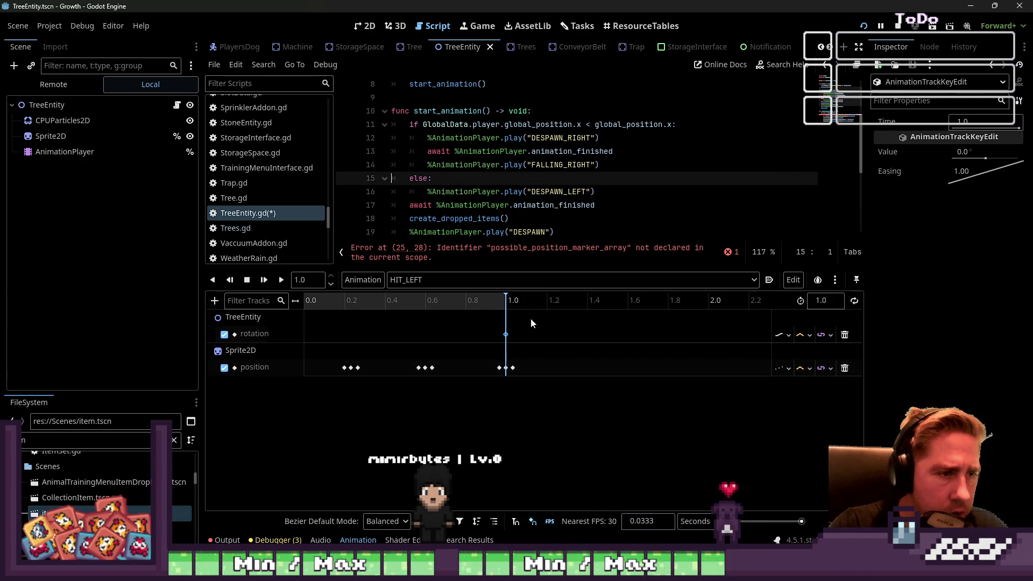
- Delete the old bare create_dropped_items() call and its leftover empty line
drag(508, 219, 397, 216)
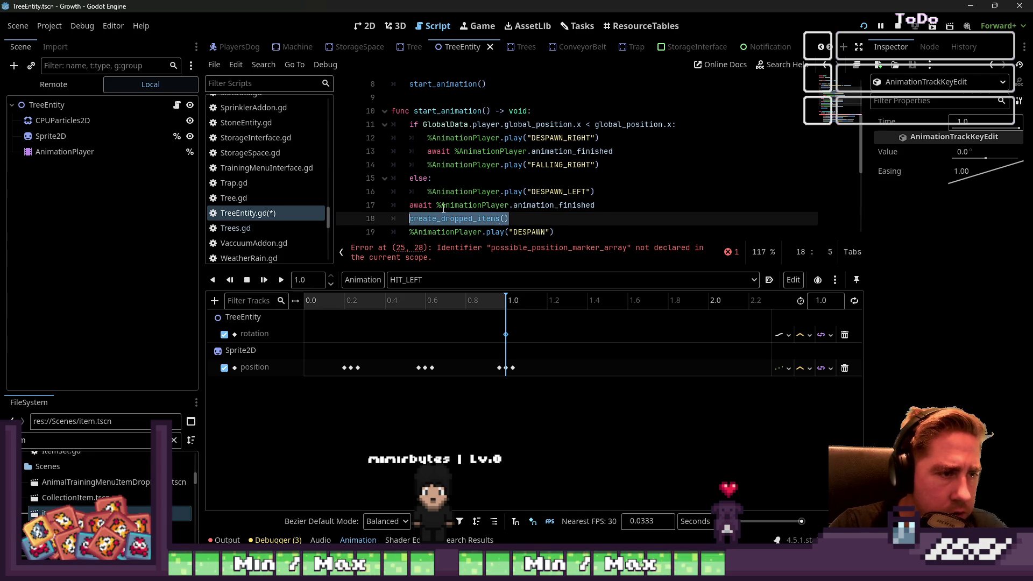
scroll(549, 213, down, 1)
key(BackSpace)
key(Tab)
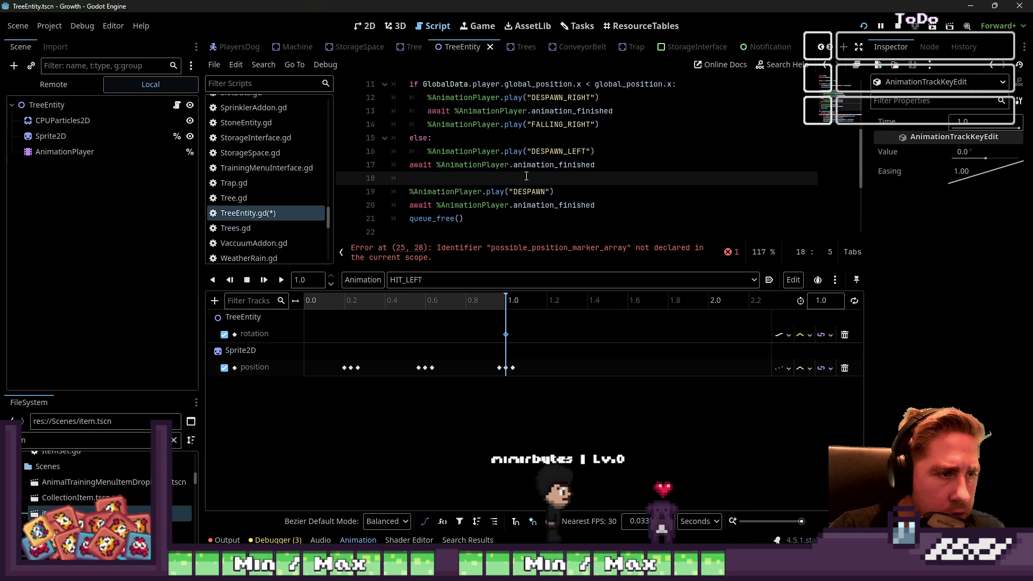
key(ctrl+shift+k)
- Review the await and play lines in both branches of start_animation
click(581, 178)
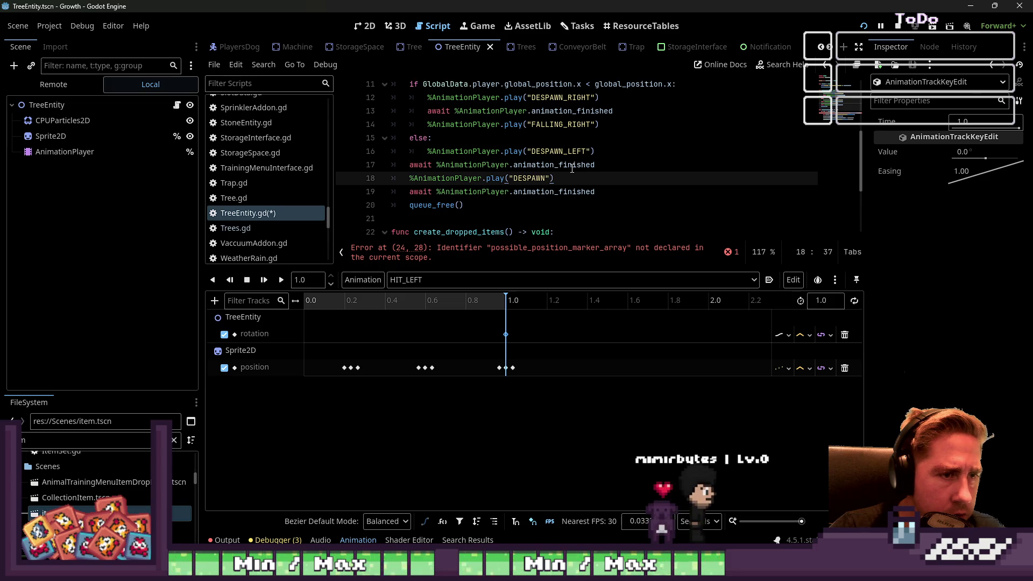
click(500, 192)
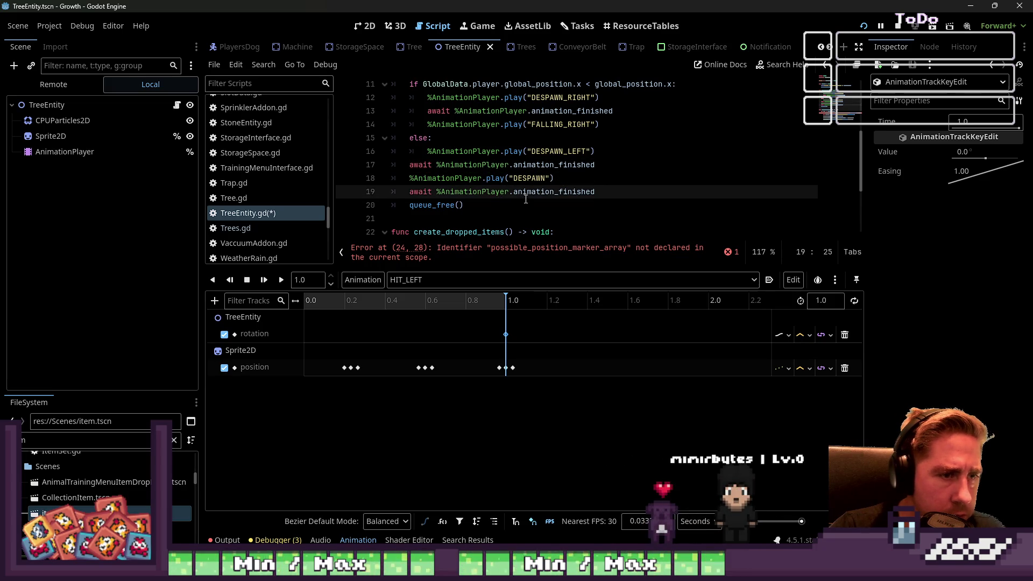
double_click(526, 197)
click(605, 192)
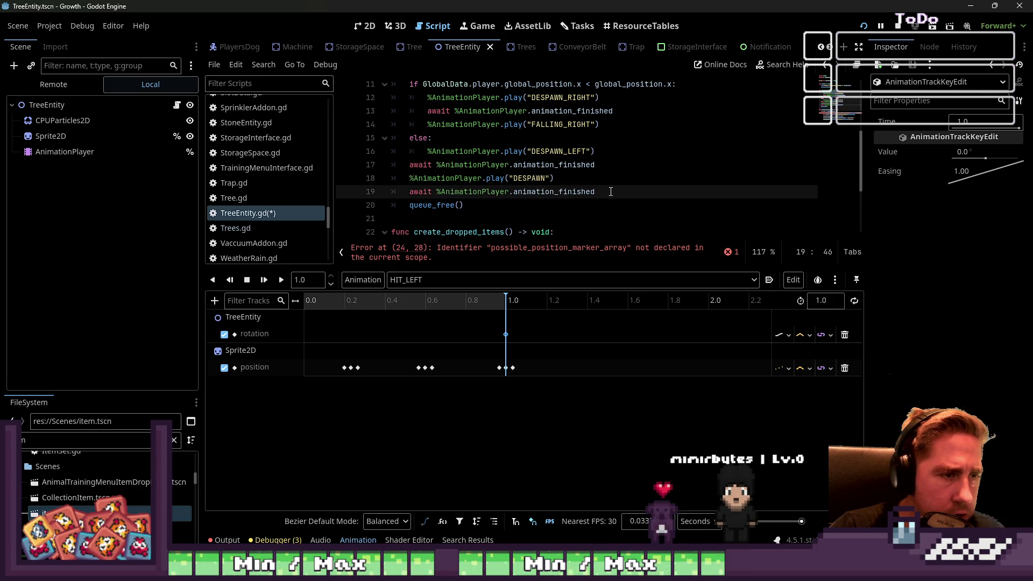
drag(554, 178, 514, 164)
scroll(581, 166, up, 1)
scroll(581, 167, down, 1)
scroll(592, 162, up, 1)
click(623, 152)
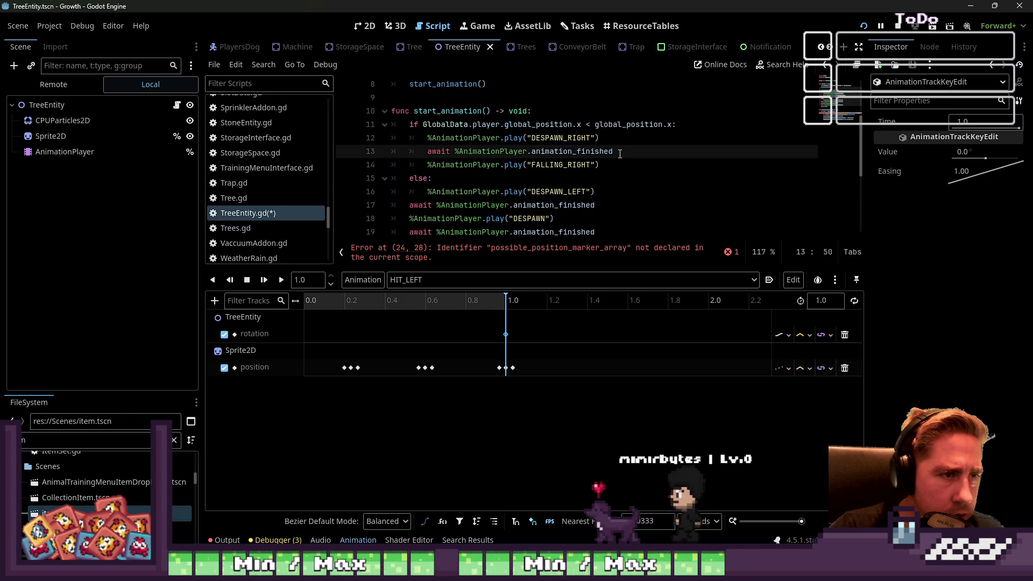
double_click(570, 151)
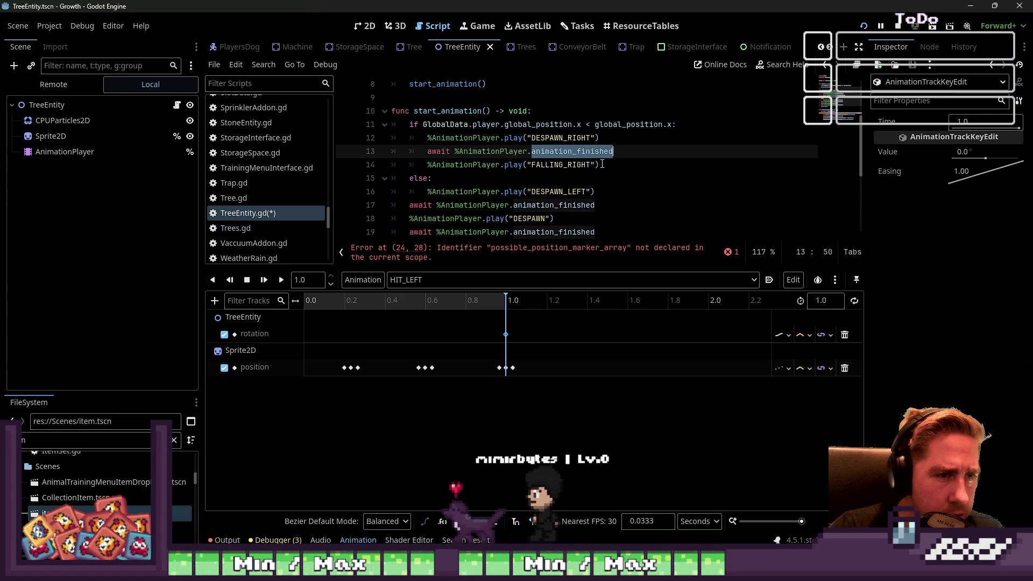
click(571, 166)
double_click(572, 165)
double_click(538, 125)
click(577, 138)
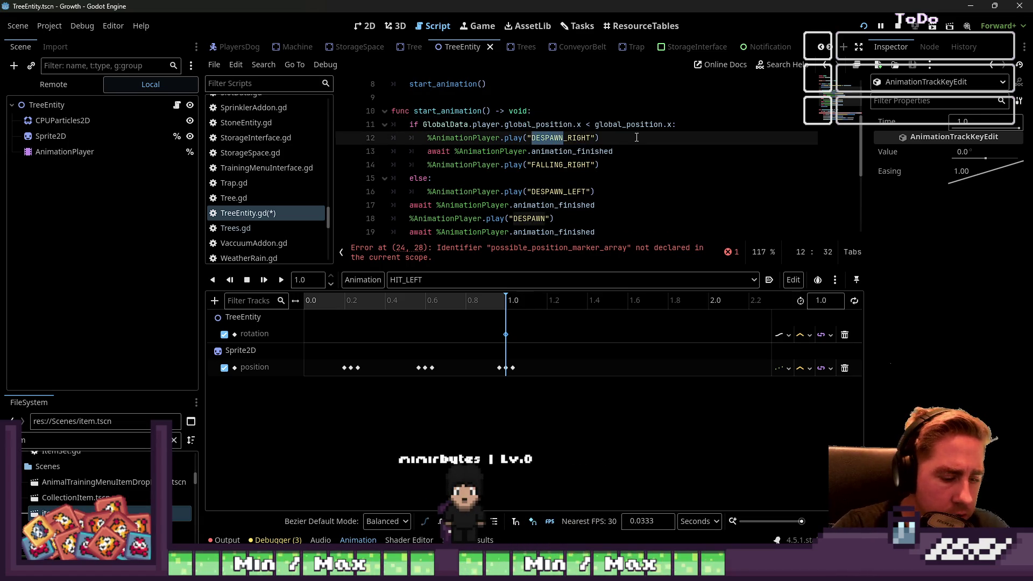
text(HIT)
- Add a create_dropped_items("RIGHT") call below the FALLING_RIGHT play line
key(Right)
key(Right)
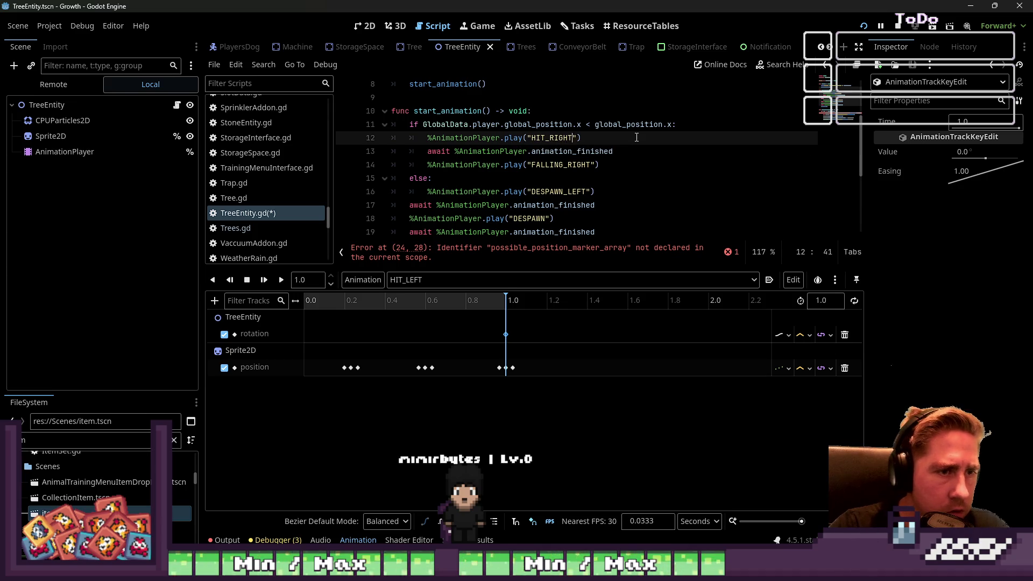
key(Down)
key(Down)
key(End)
key(Return)
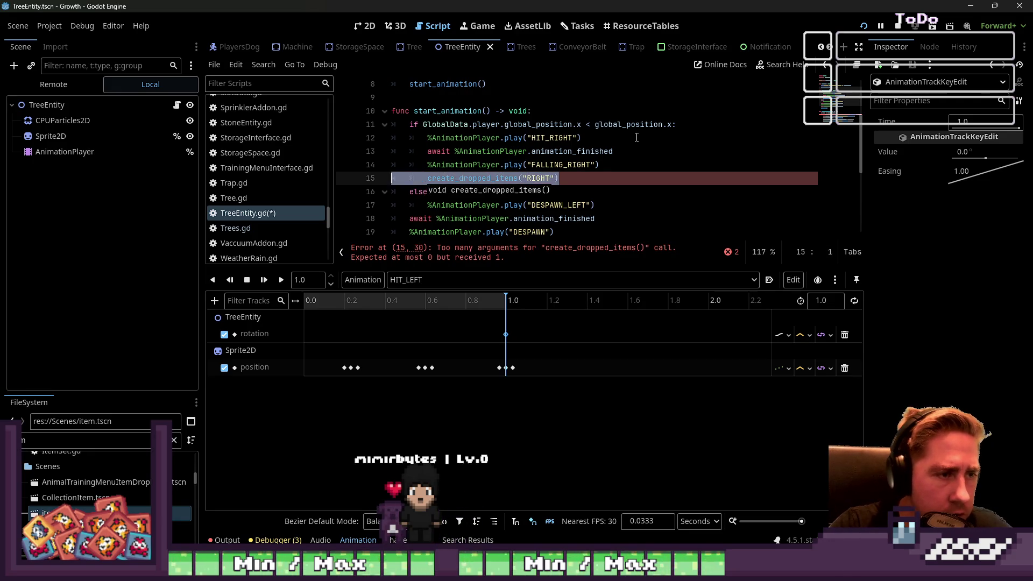
key(Down)
key(Down)
key(Down)
key(Up)
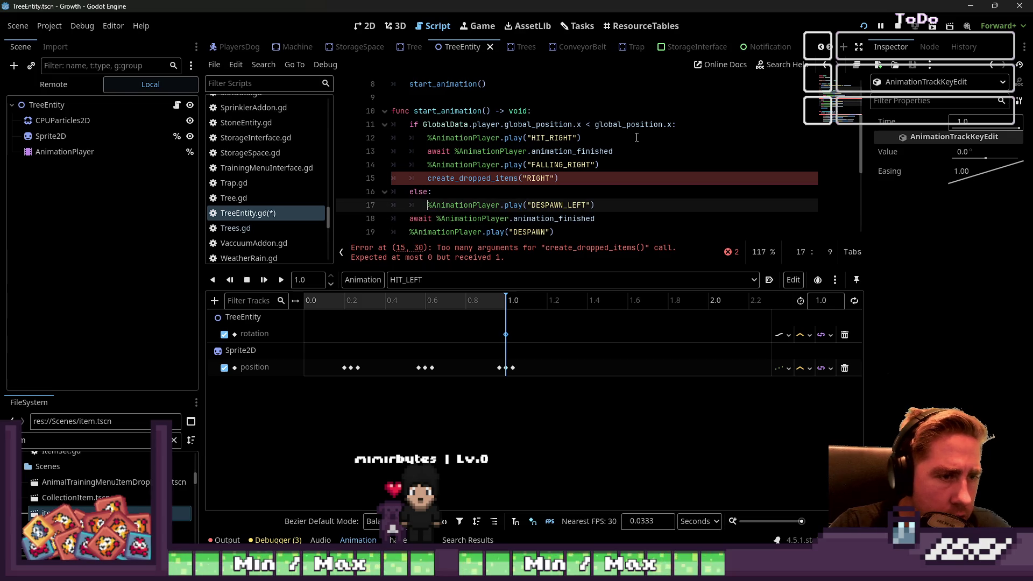
key(Down)
key(Up)
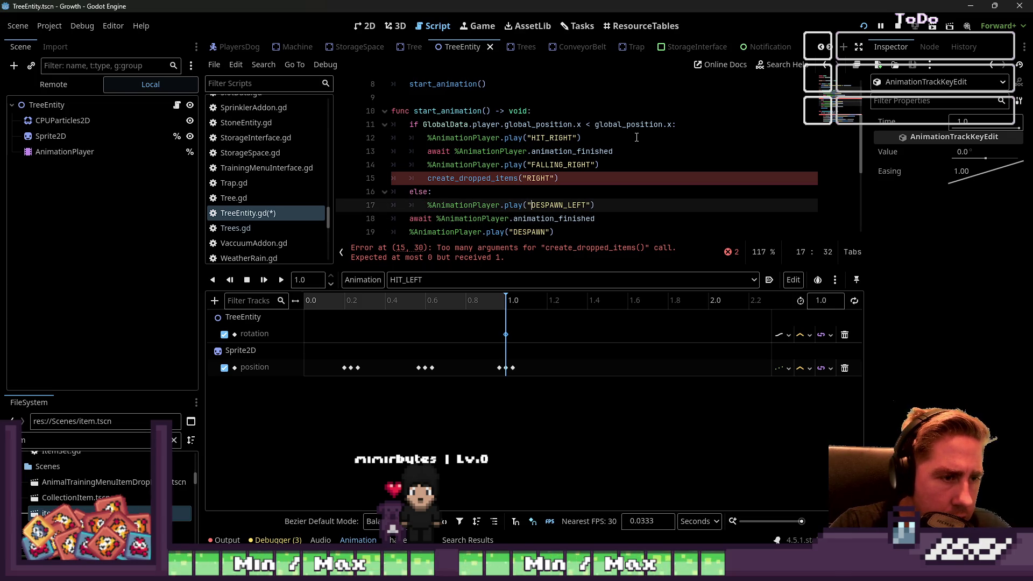
key(Up)
key(Up)
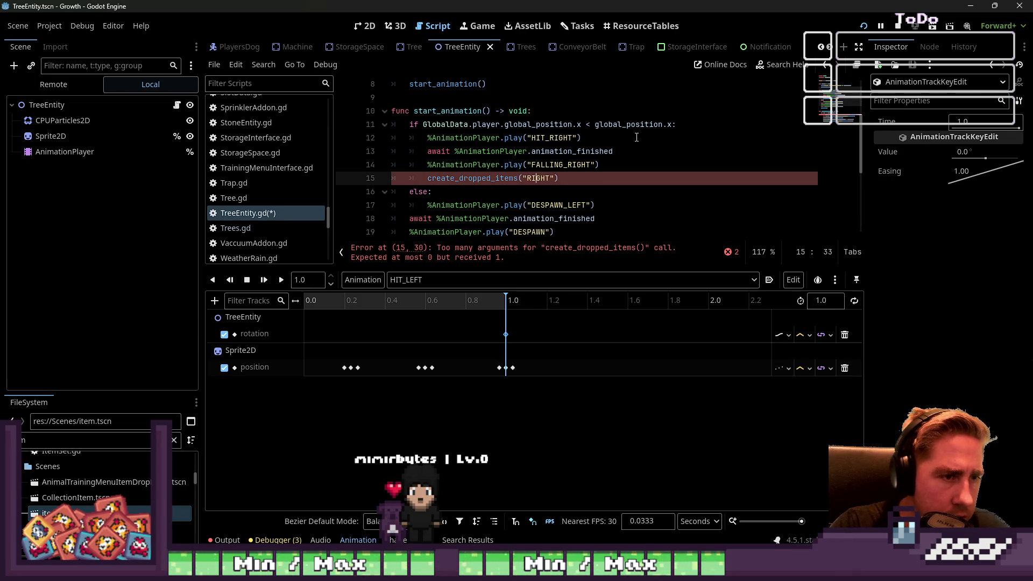
key(Down)
key(Up)
key(End)
- Copy the four-line right-branch block into the else branch, replacing its old play line
key(shift+Up)
key(shift+Up)
key(shift+Up)
key(shift+Home)
key(shift+Home)
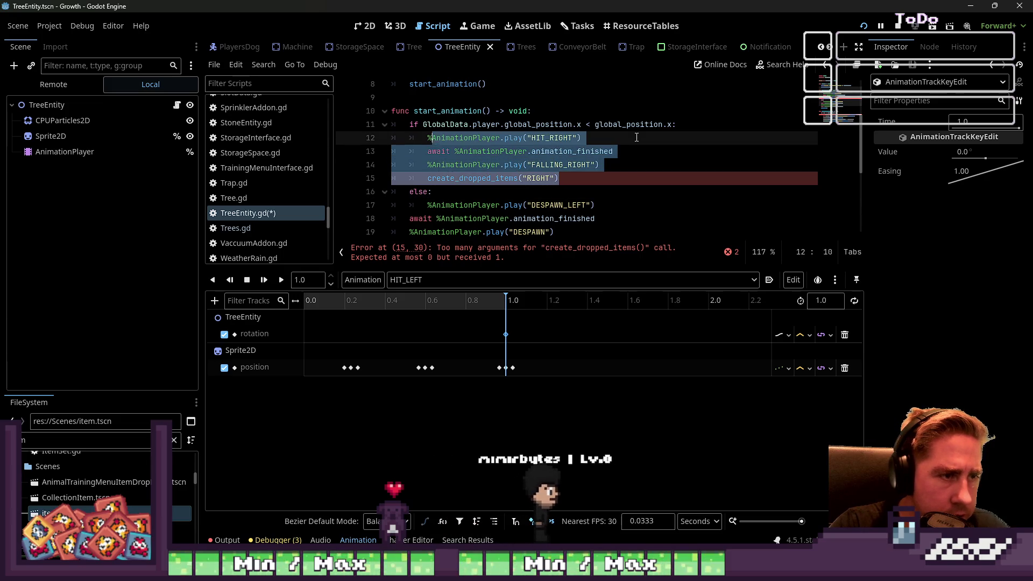
key(Down)
key(Down)
key(Down)
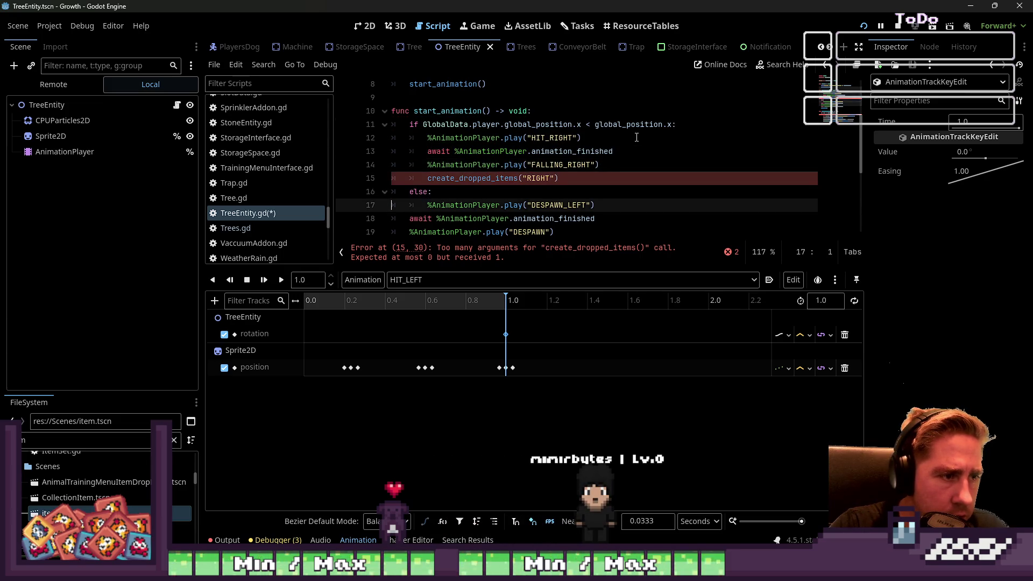
key(Home)
key(shift+End)
key(ctrl+v)
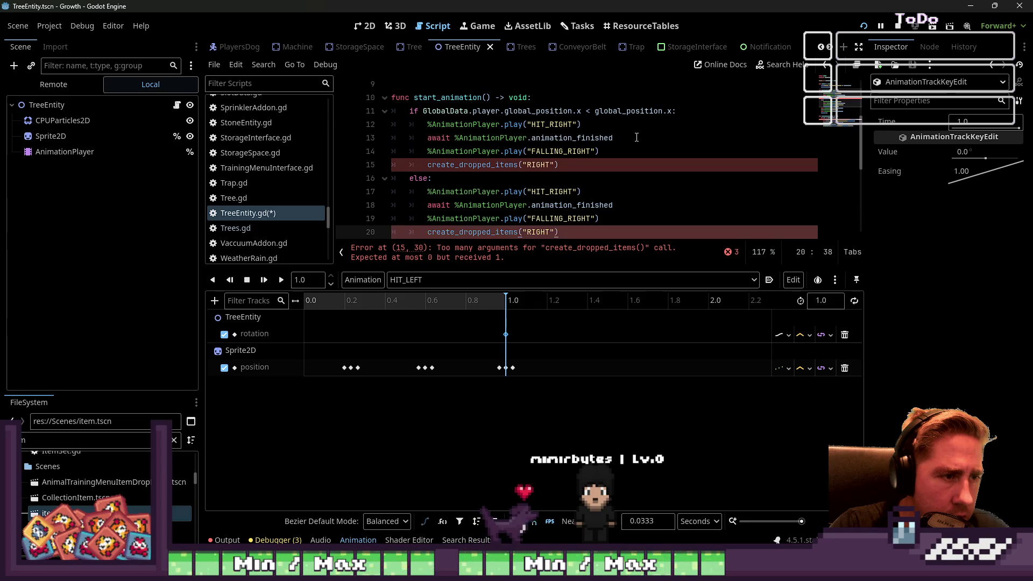
key(Up)
key(Up)
key(Up)
- Change the else branch's HIT_RIGHT and FALLING_RIGHT to HIT_LEFT and FALLING_LEFT
key(Down)
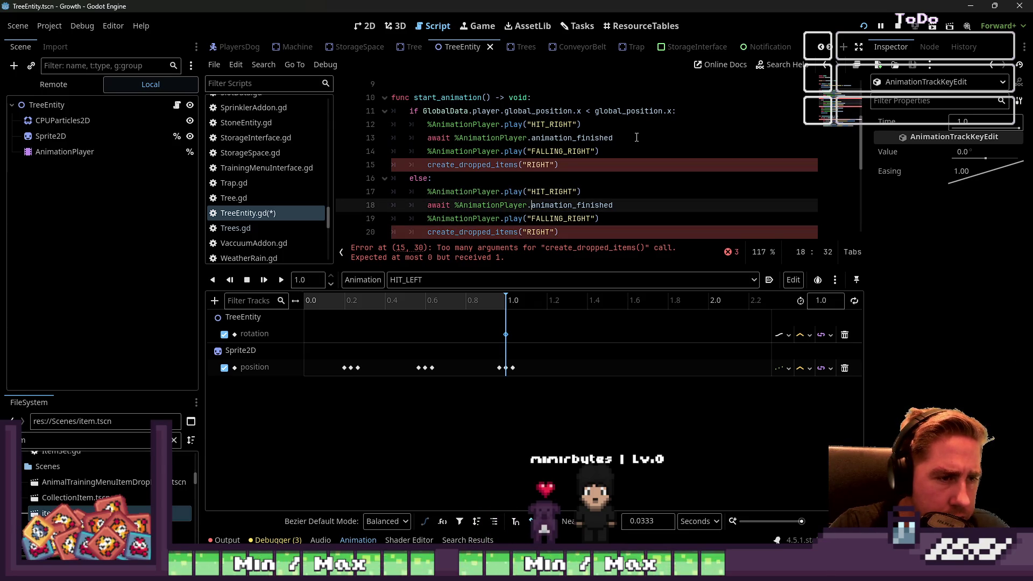
key(Down)
key(Down)
key(End)
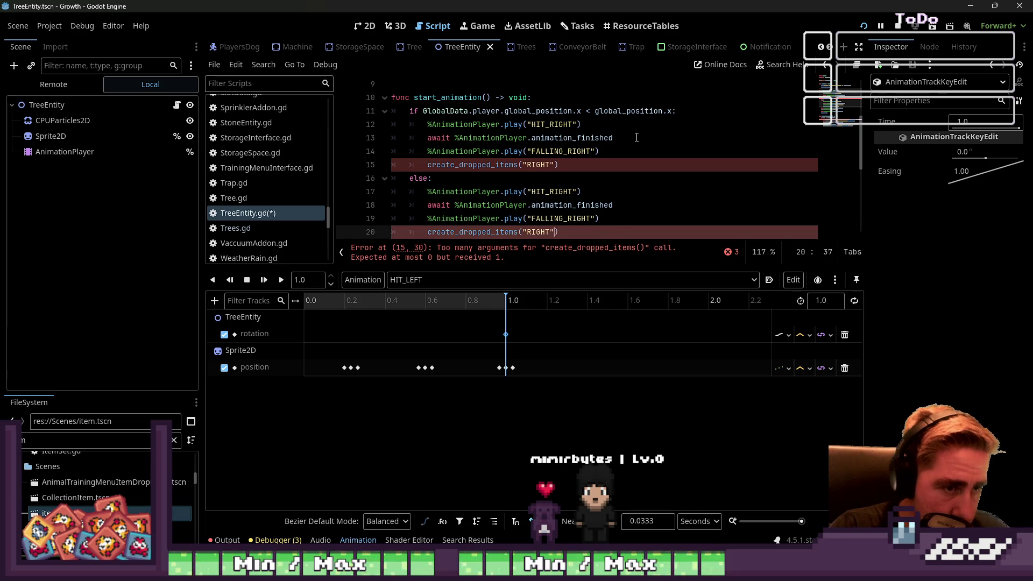
key(Up)
key(Up)
key(Up)
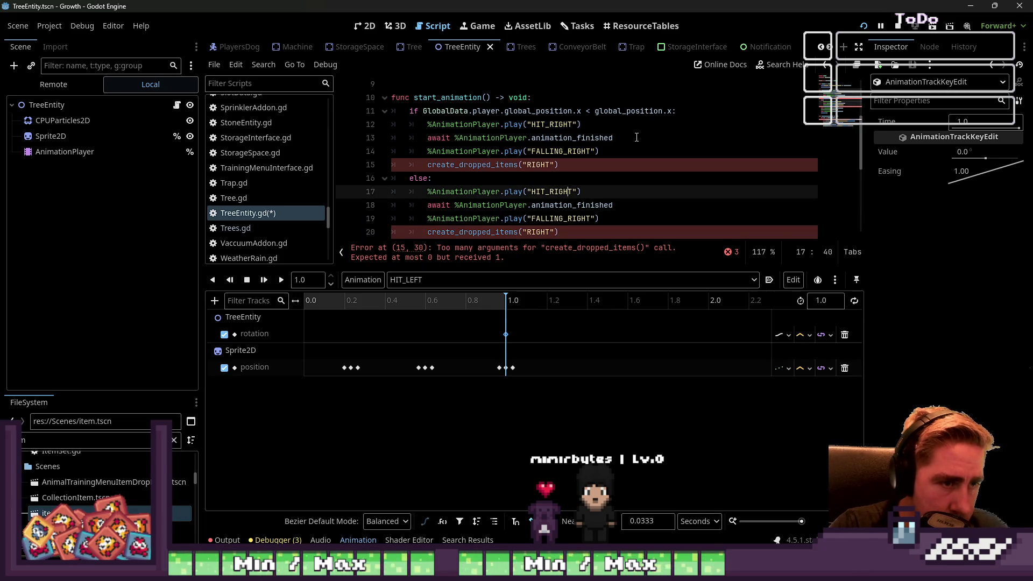
key(ctrl+Right)
key(ctrl+shift+Left)
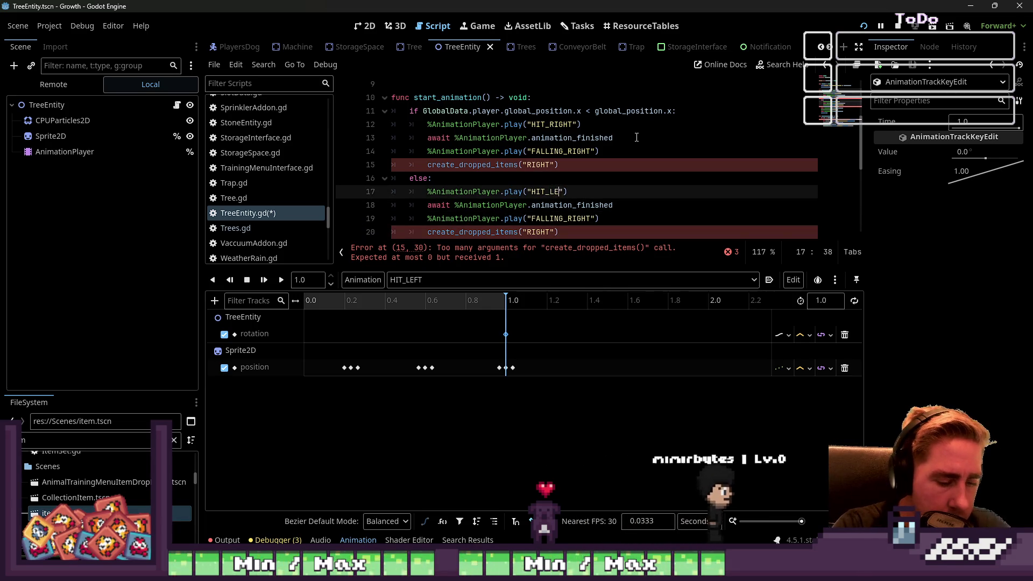
text(LEFT)
key(Escape)
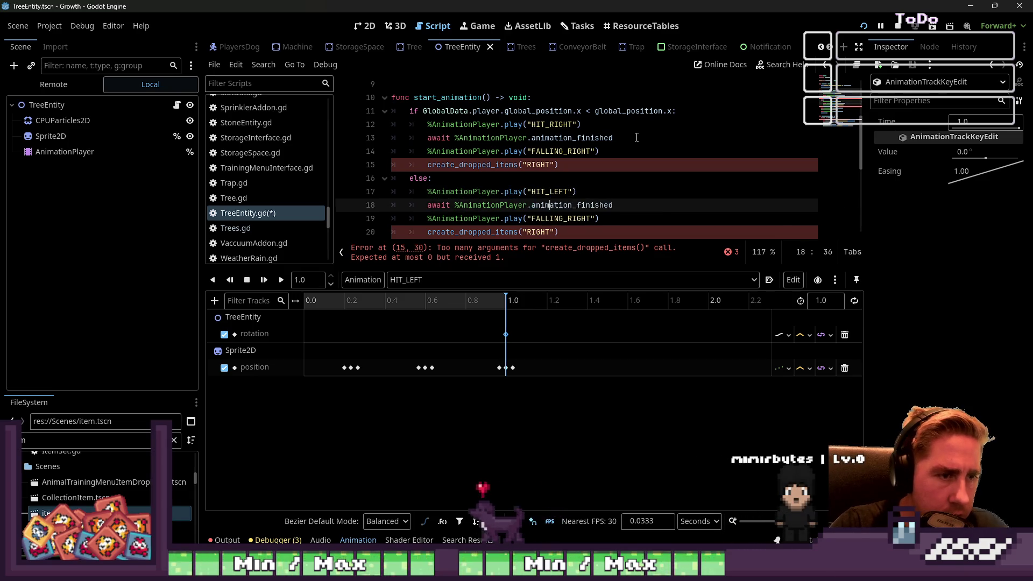
key(Down)
key(Down)
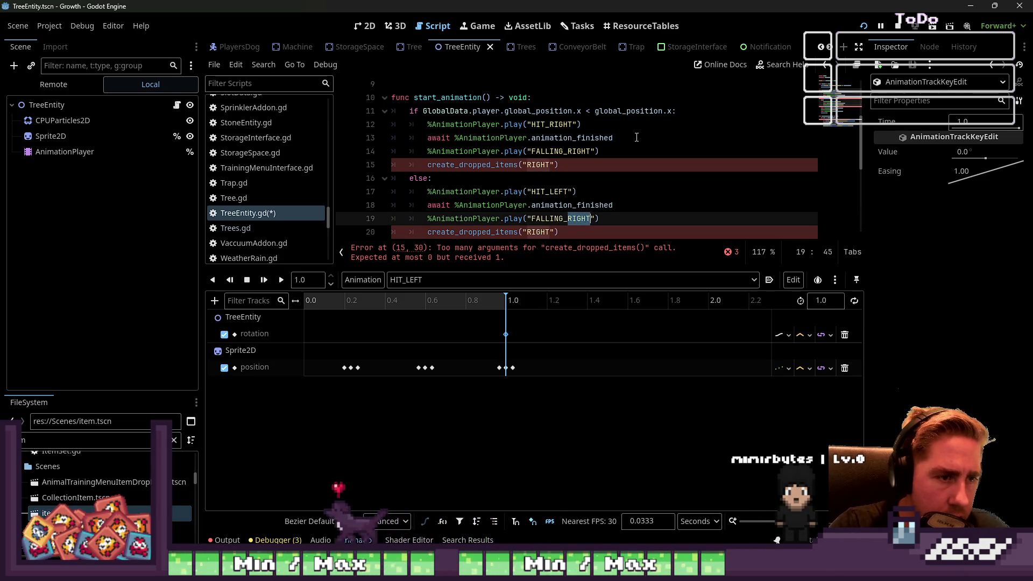
text(LEFT)
key(Down)
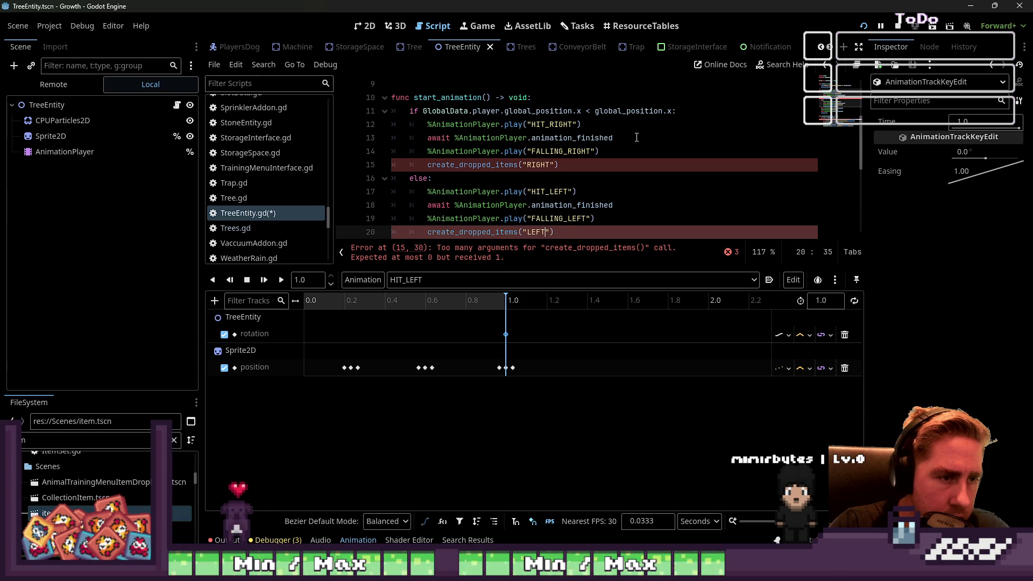
scroll(636, 137, down, 5)
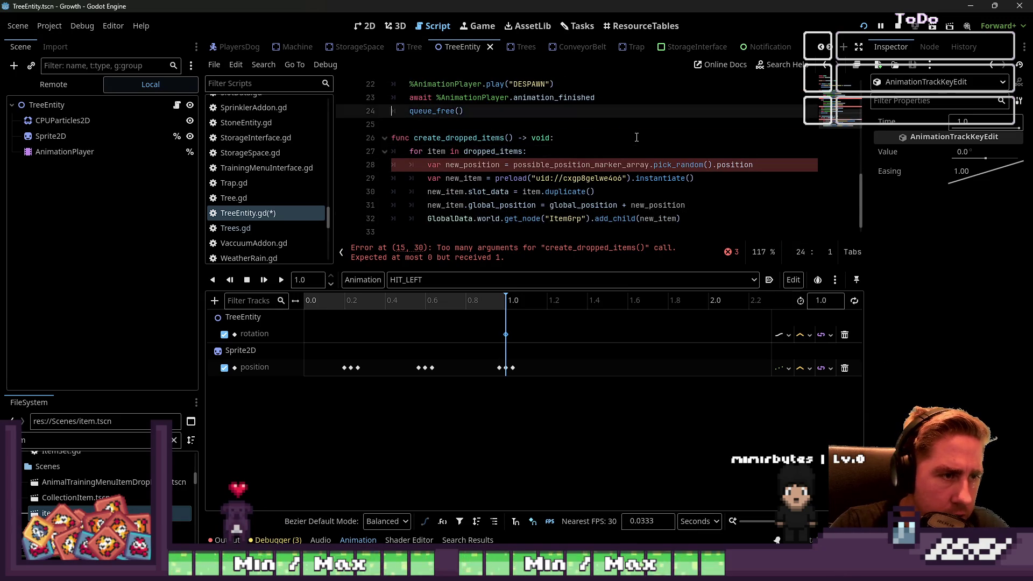
- Add a FallingDirection : String parameter to the create_dropped_items function header
key(Down)
key(Down)
key(Up)
key(Down)
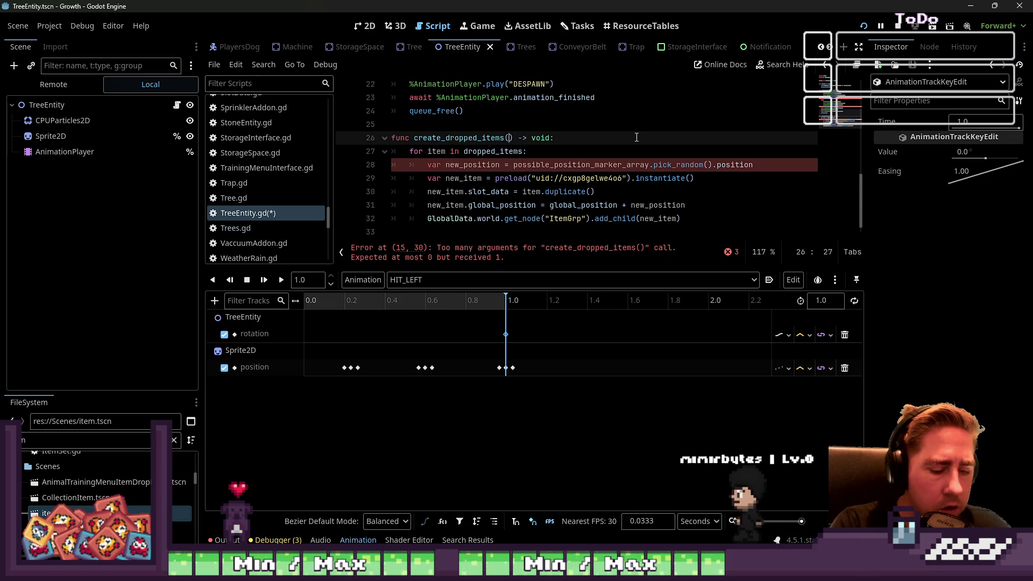
text(Falling)
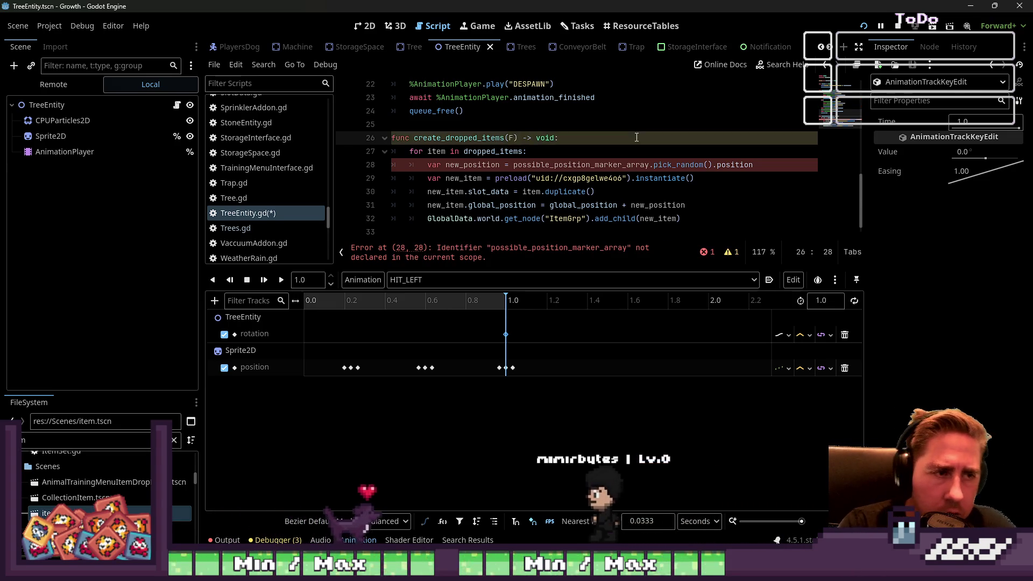
text(Direction : String)
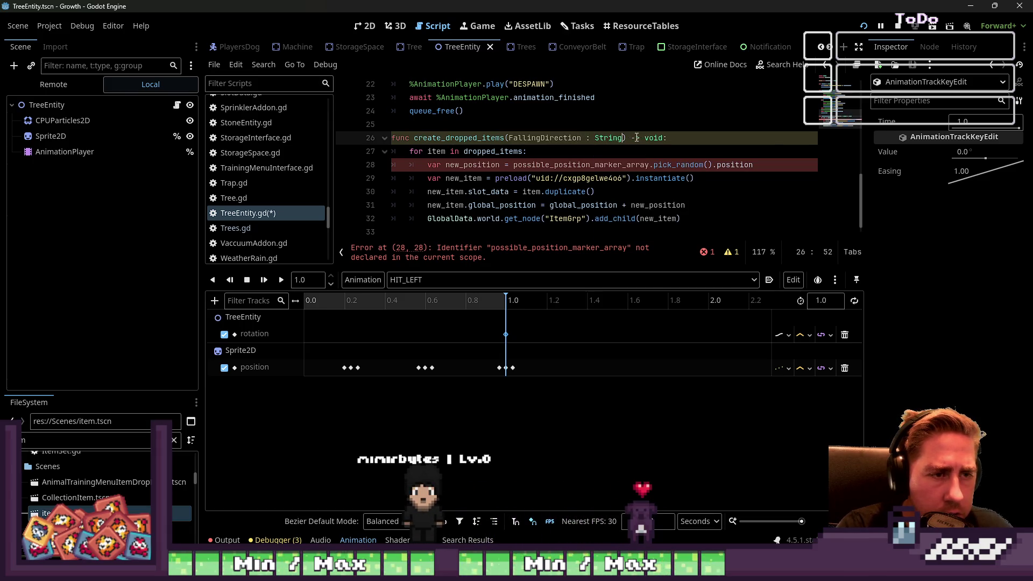
- Above the item loop, add an if statement checking FallingDirection == "LEFT"
key(Down)
key(Home)
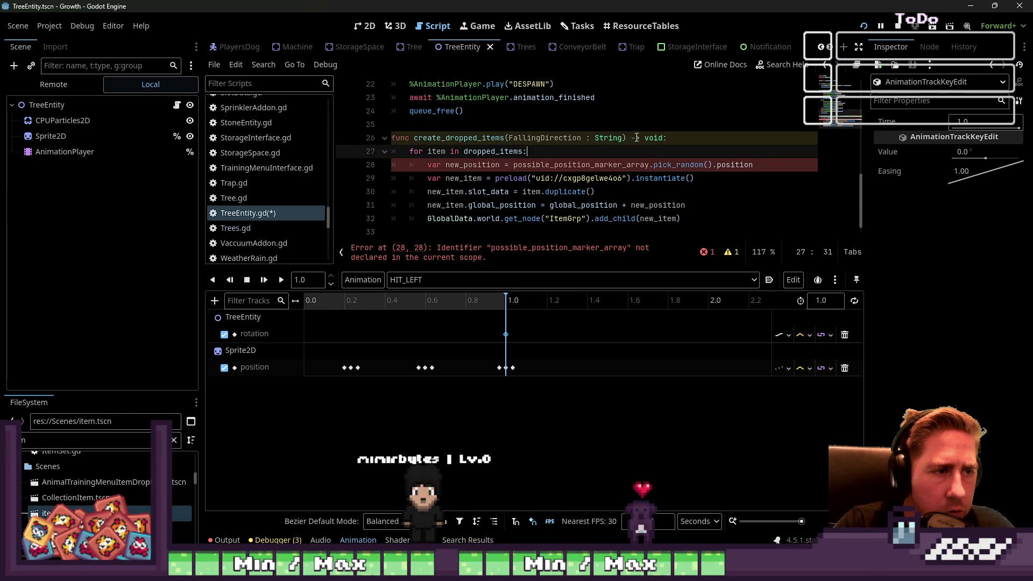
key(Return)
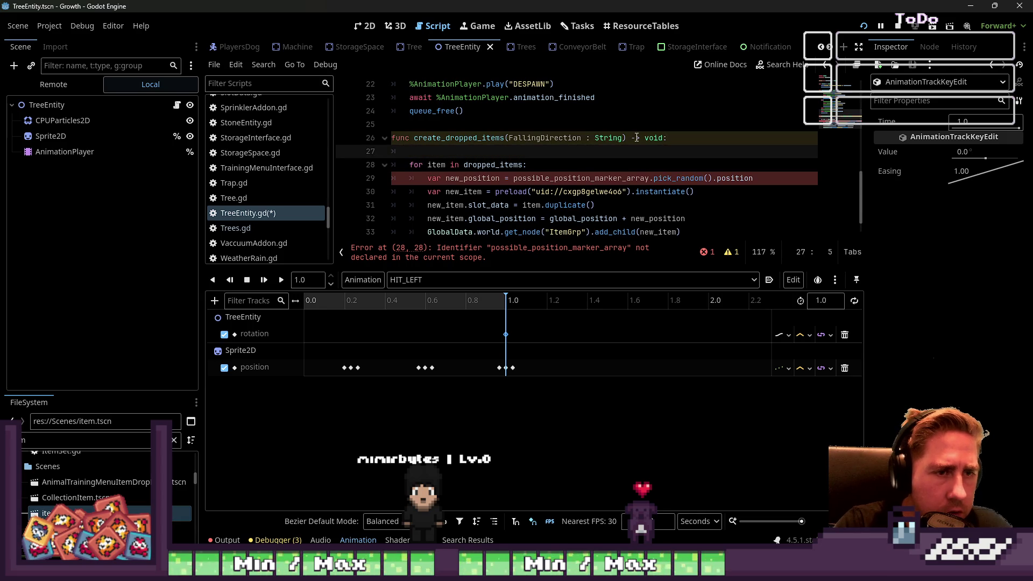
key(Up)
key(Tab)
text(for)
key(BackSpace)
key(BackSpace)
key(BackSpace)
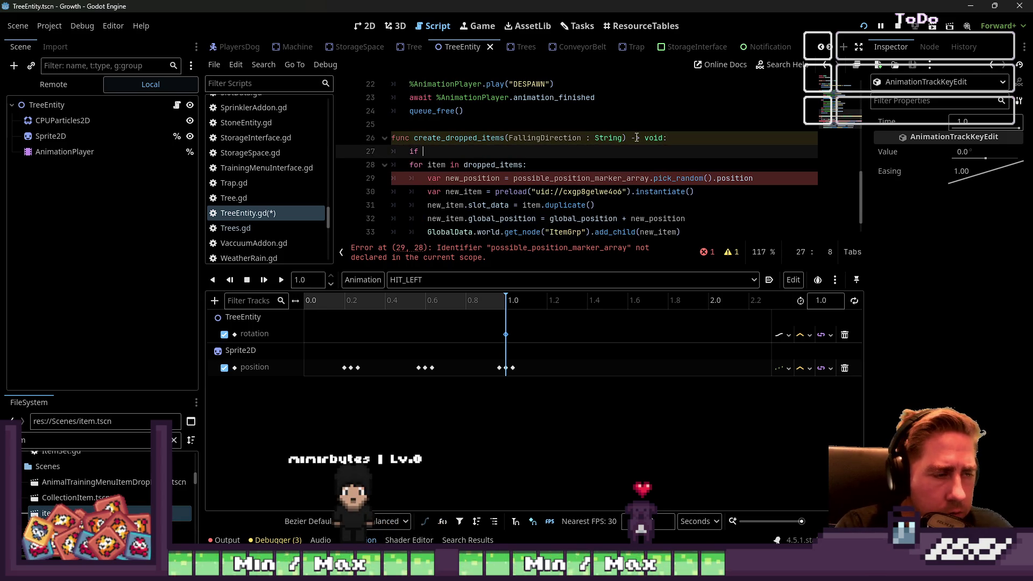
key(BackSpace)
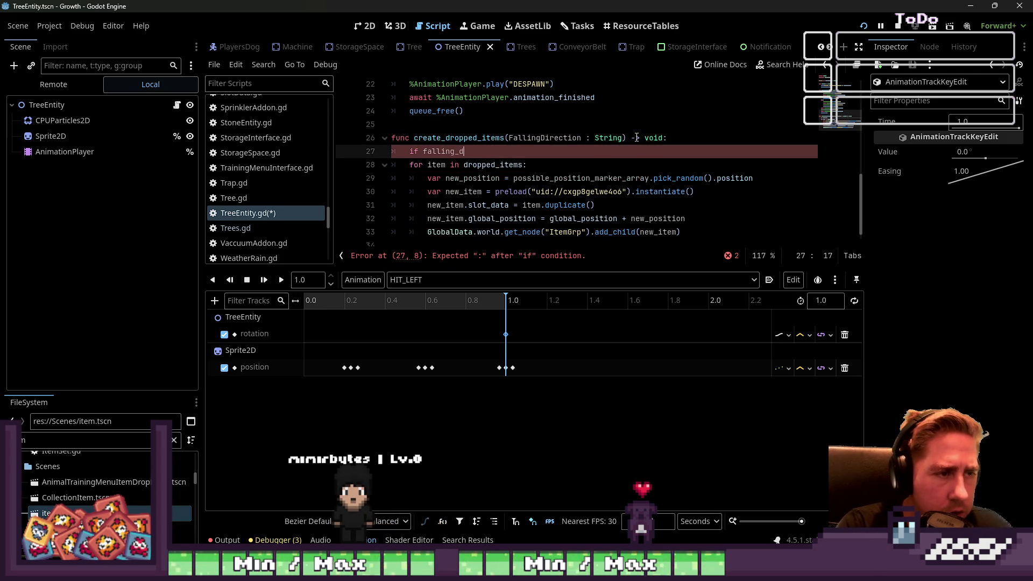
text(al)
key(Return)
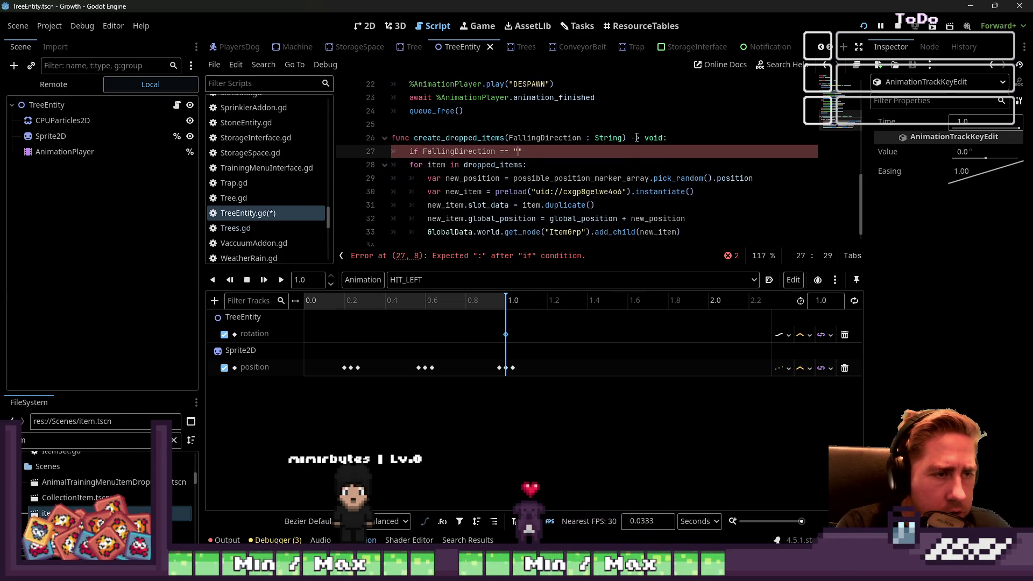
text(T":)
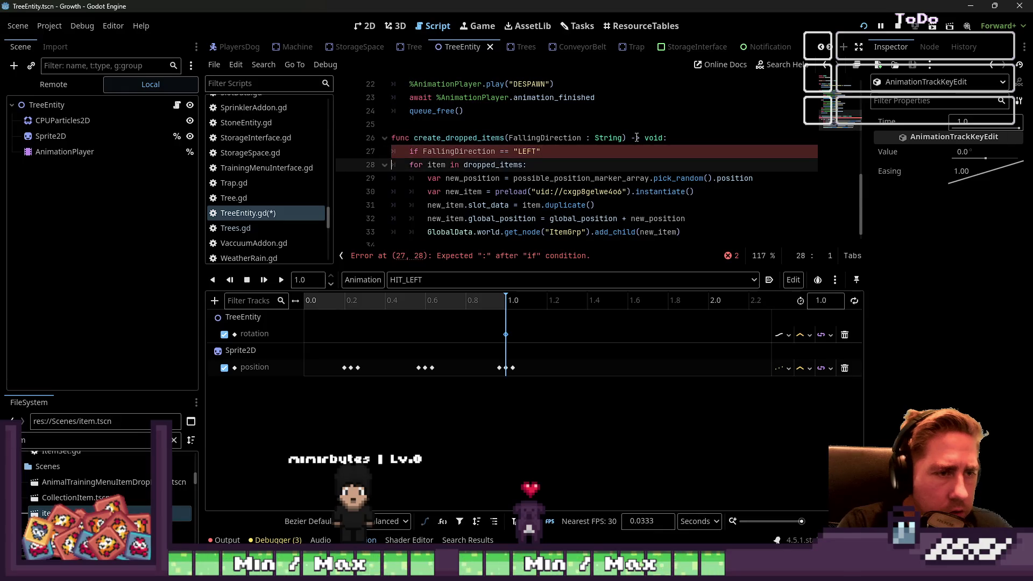
key(Return)
- Give the LEFT branch a pass placeholder and add an else branch with pass
text(ss)
key(Return)
key(BackSpace)
text(e)
text(:)
key(Return)
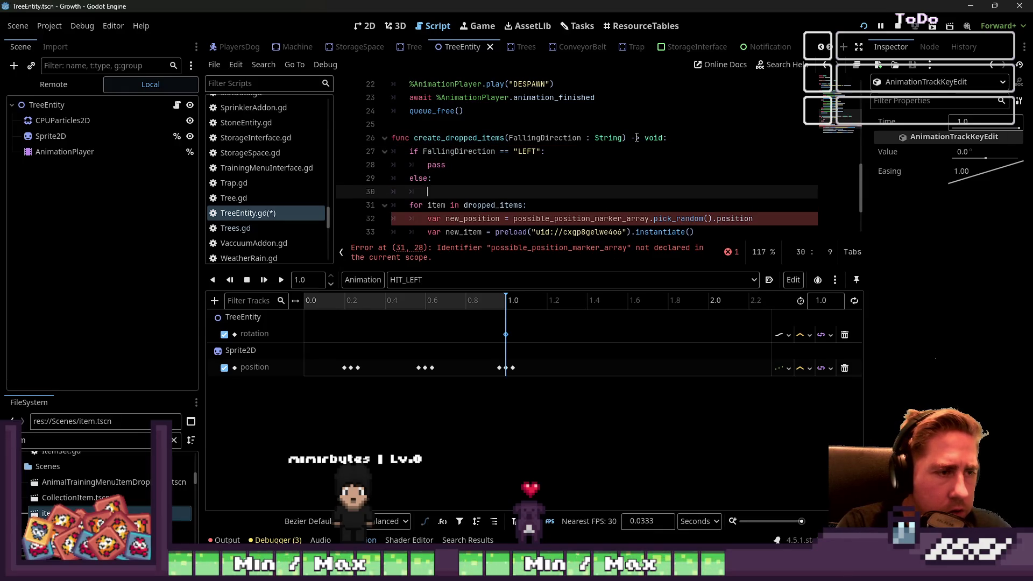
text(pass)
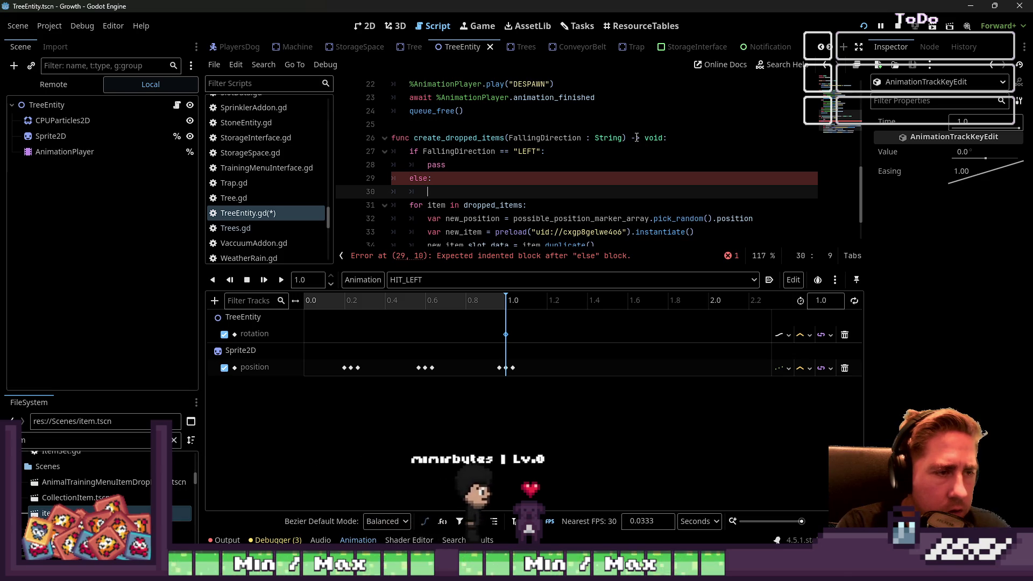
- Declare var possible_spawn_positions : Array = [] above the if, replacing the old marker array name
key(Up)
key(Up)
key(Up)
key(Home)
key(Return)
key(Down)
key(Down)
key(Down)
key(Down)
key(Down)
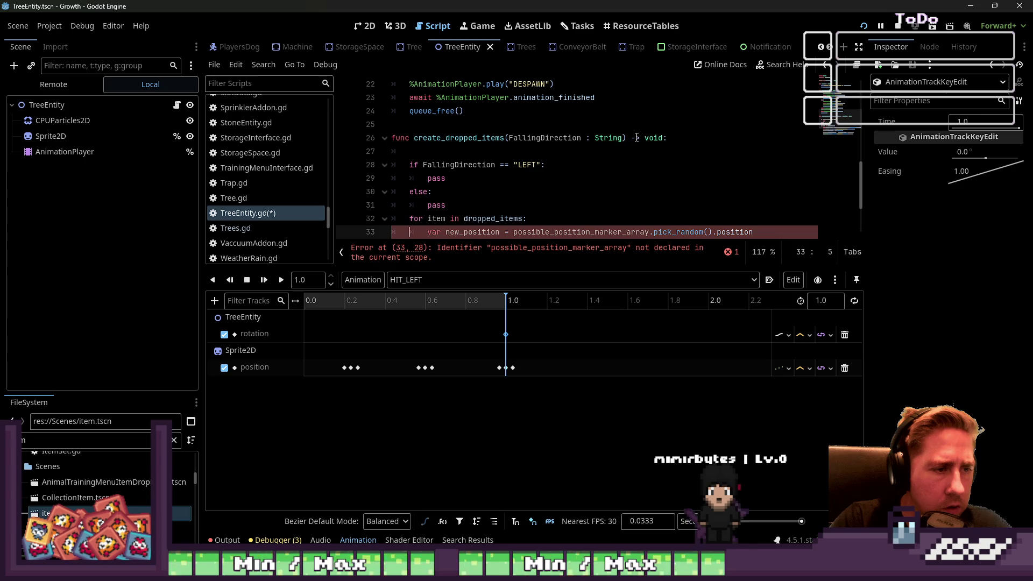
key(ctrl+shift+Left)
text(possib)
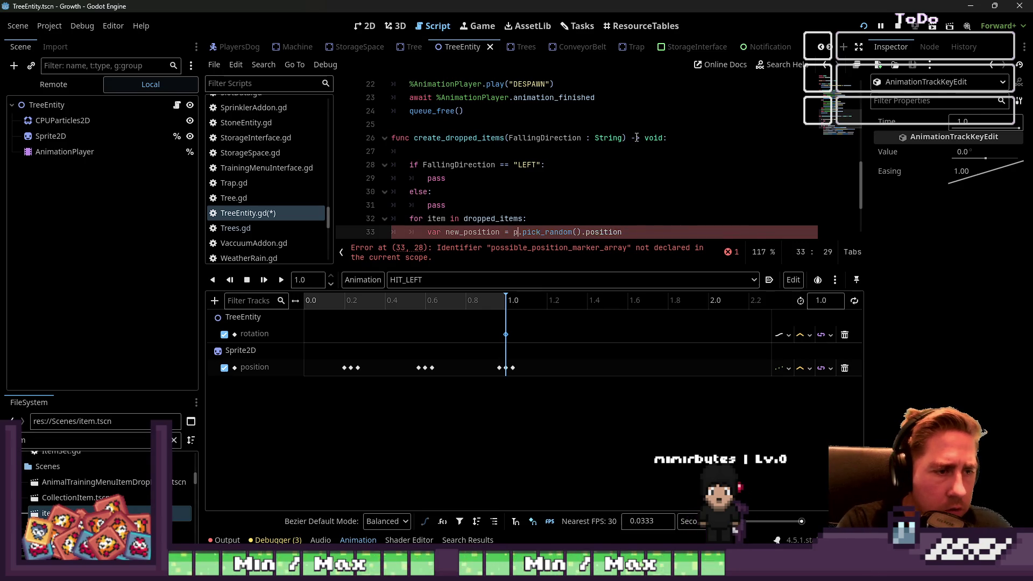
text(le_spaw)
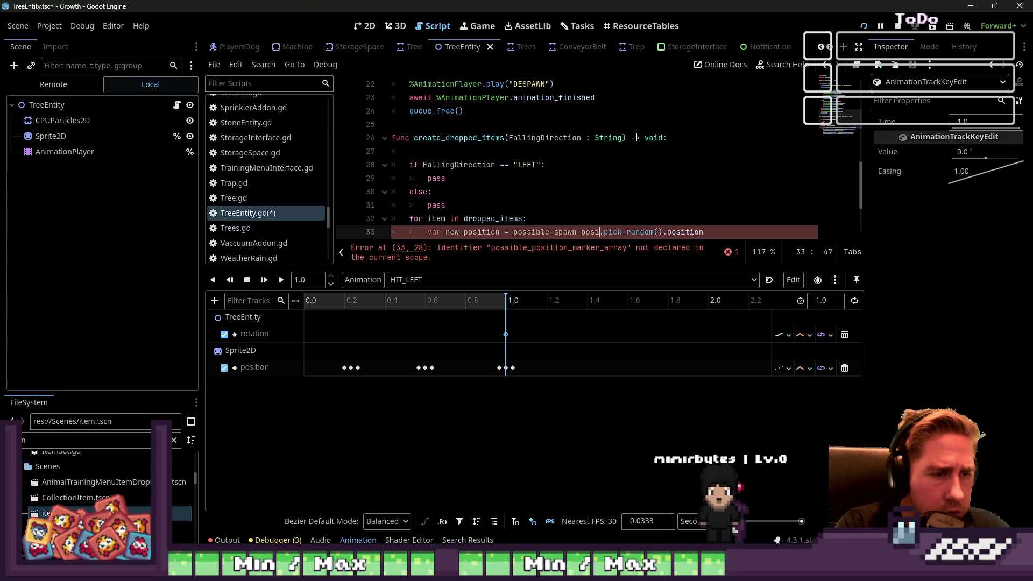
text(n_pos)
key(Up)
key(Up)
key(Up)
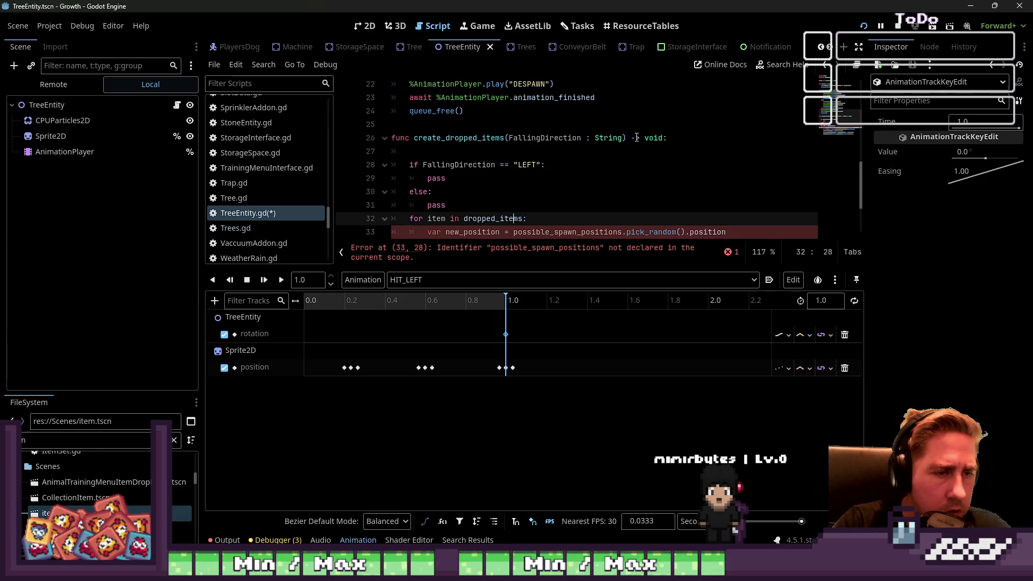
text(possible_spawn_positions)
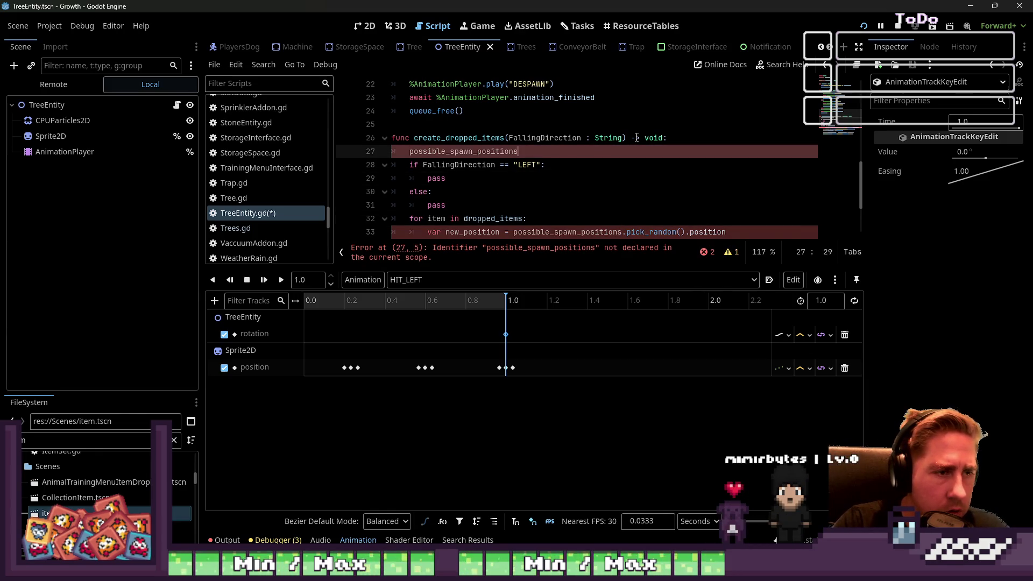
key(End)
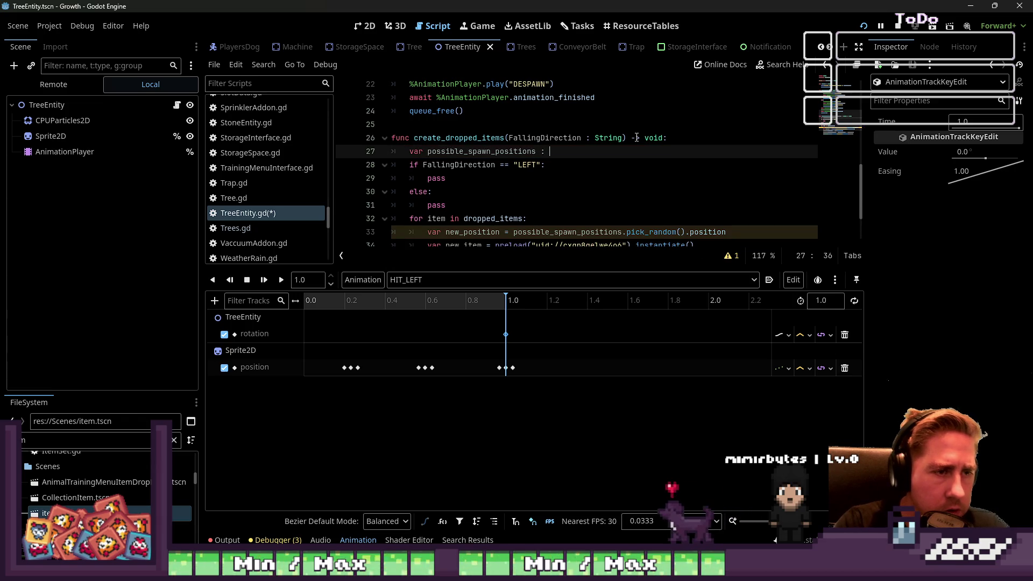
text([])
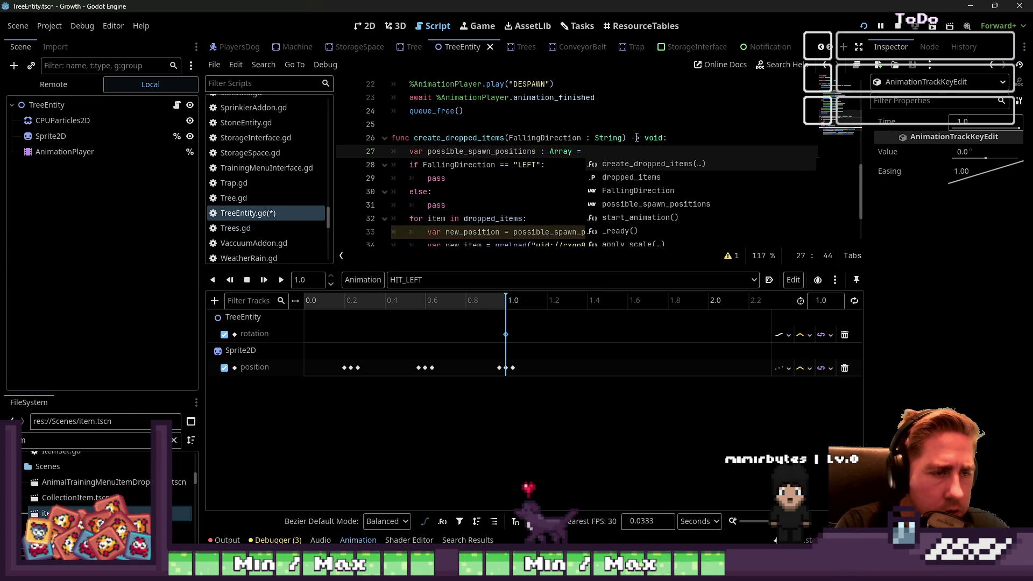
key(Down)
key(Down)
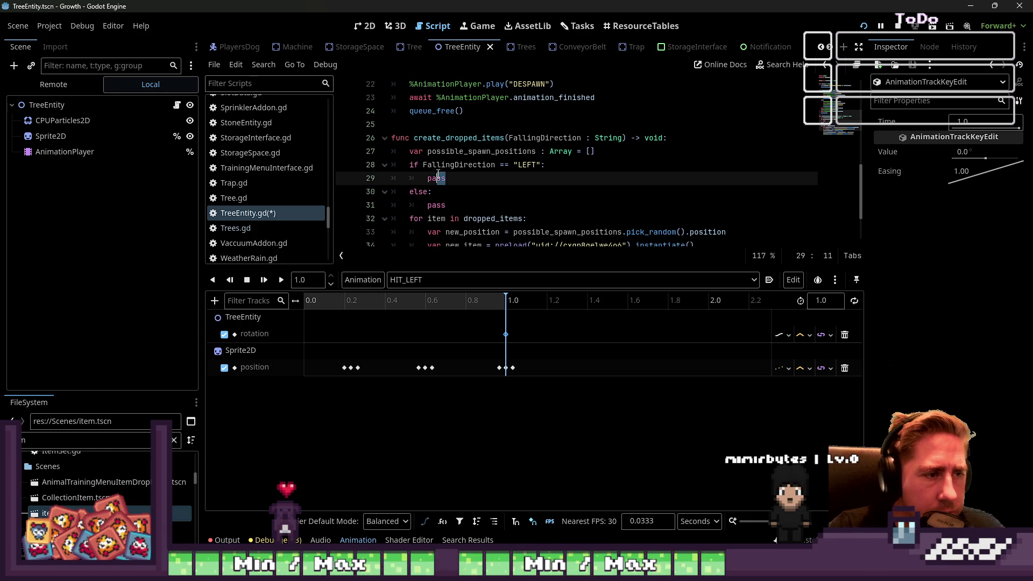
- In the 2D view, scrub through the tree's falling animations, including FALLING_LEFT
click(366, 26)
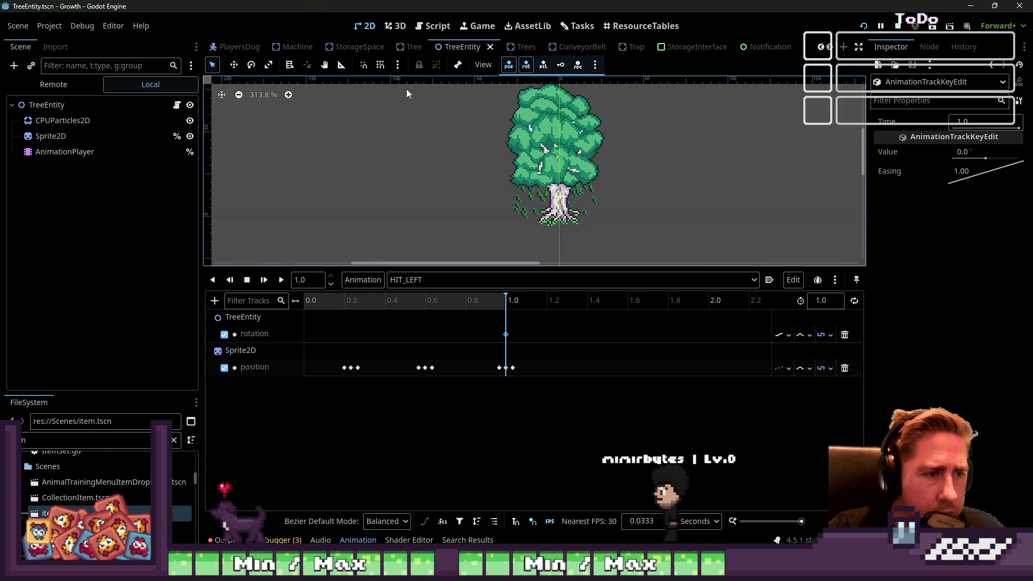
click(442, 304)
drag(442, 304, 519, 299)
click(466, 280)
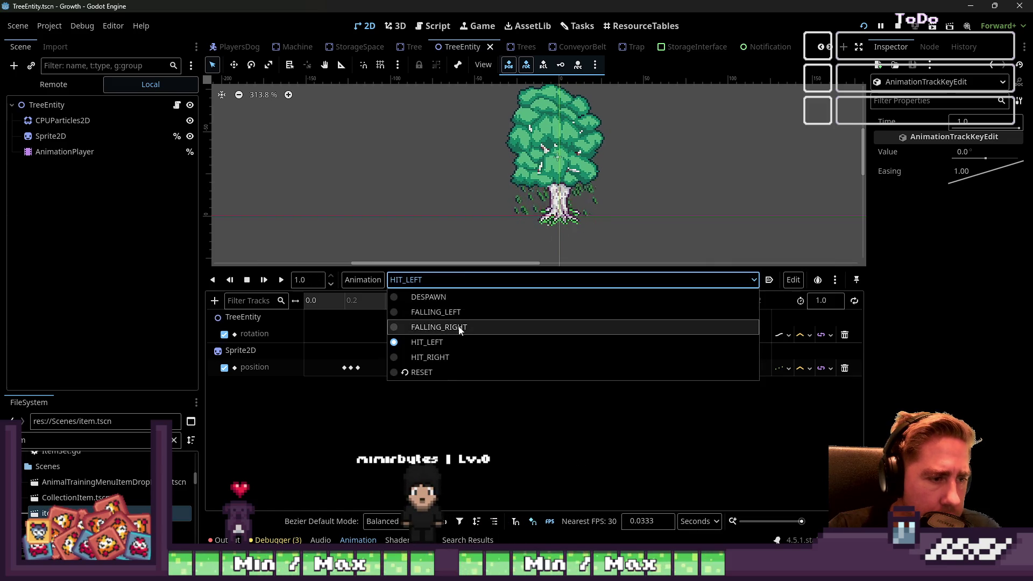
click(457, 312)
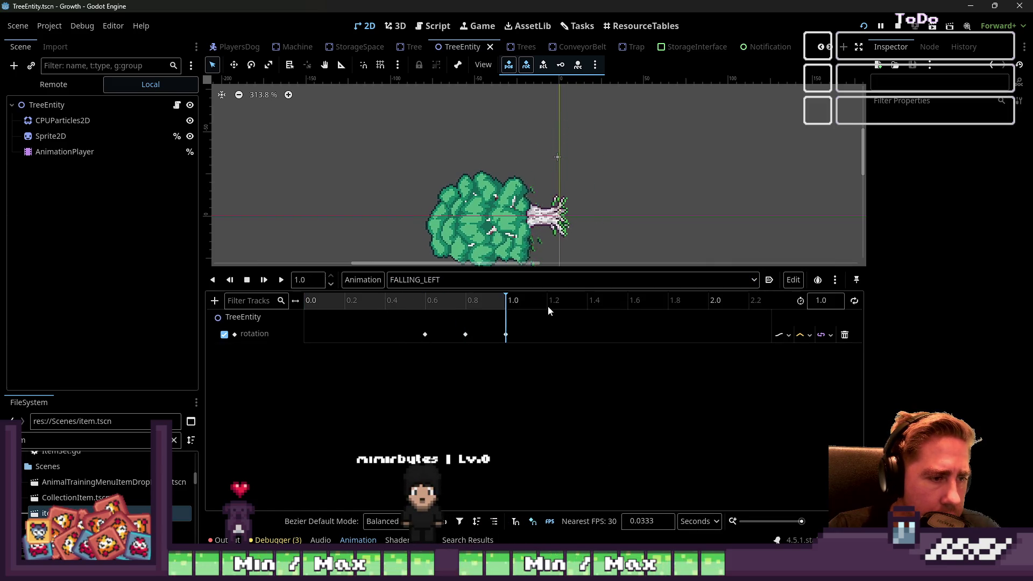
mouse_move(333, 300)
mouse_down()
mouse_move(474, 301)
mouse_move(399, 298)
mouse_move(431, 301)
mouse_move(393, 308)
mouse_up()
- Add a 0-degree rotation key at 0.0 in FALLING_RIGHT and preview the fall
click(427, 280)
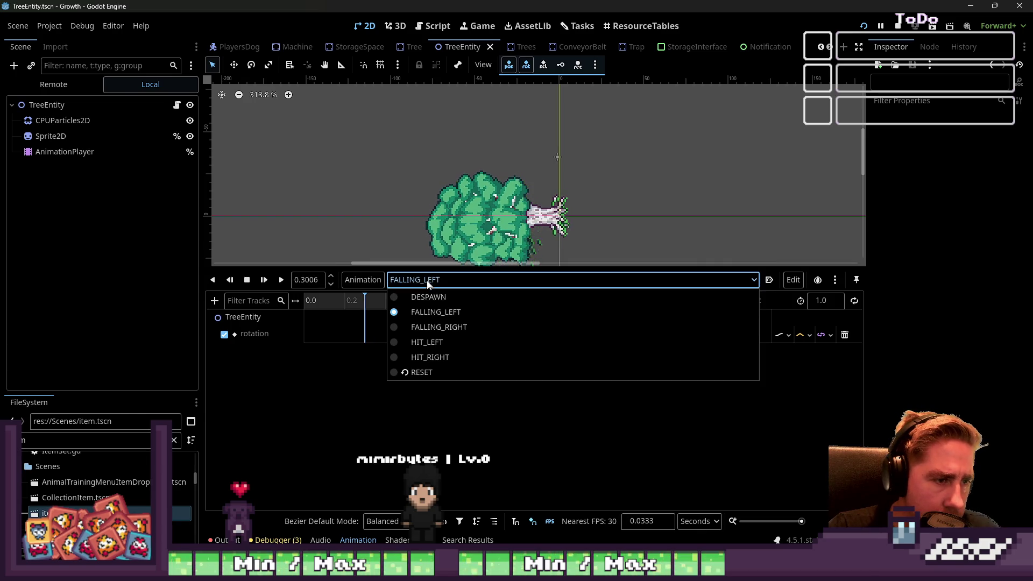
click(447, 326)
key(shift+d)
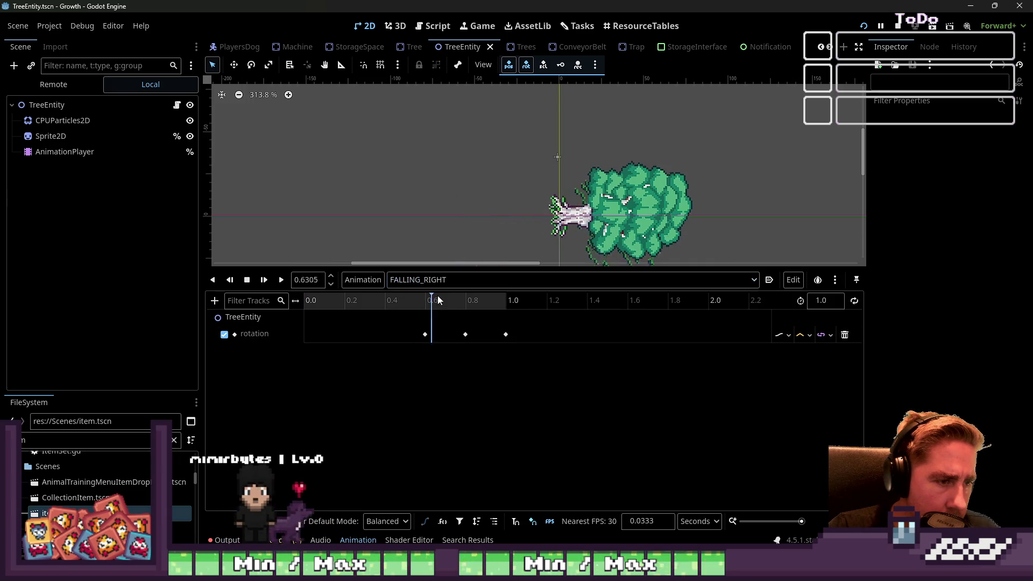
click(438, 281)
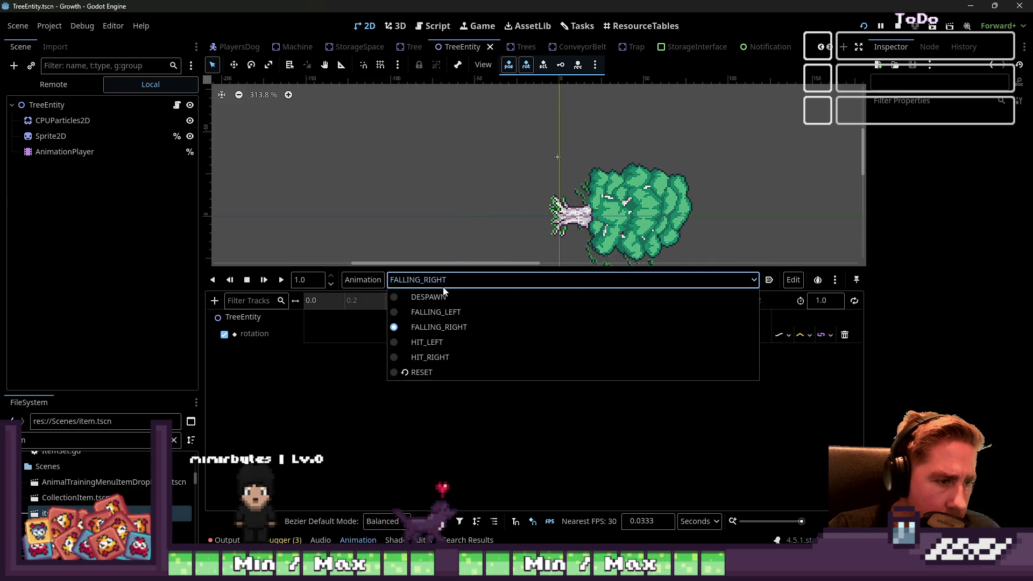
click(443, 291)
mouse_move(304, 302)
mouse_down()
mouse_move(290, 305)
mouse_move(558, 318)
mouse_move(302, 326)
mouse_up()
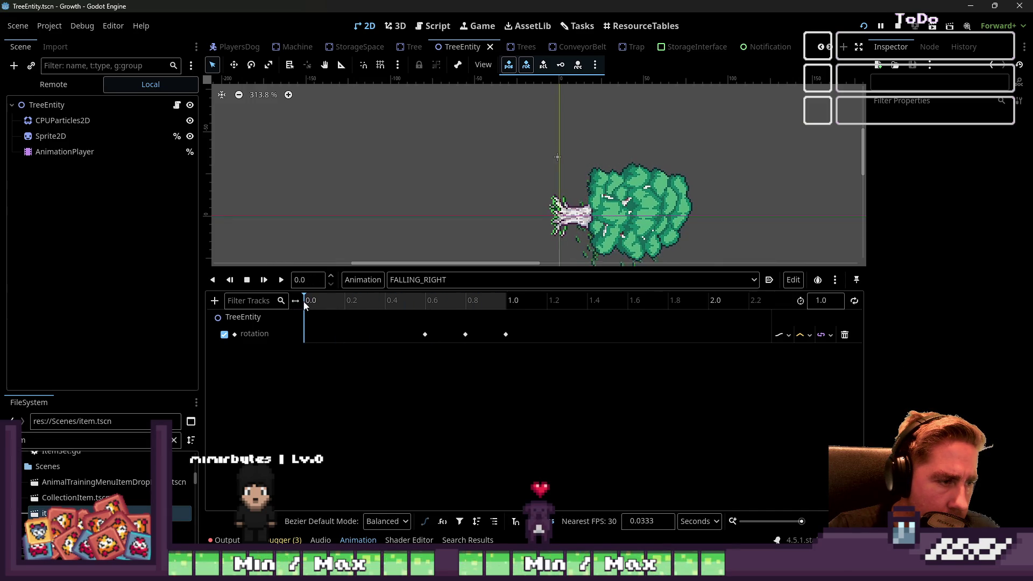
right_click(302, 336)
click(308, 342)
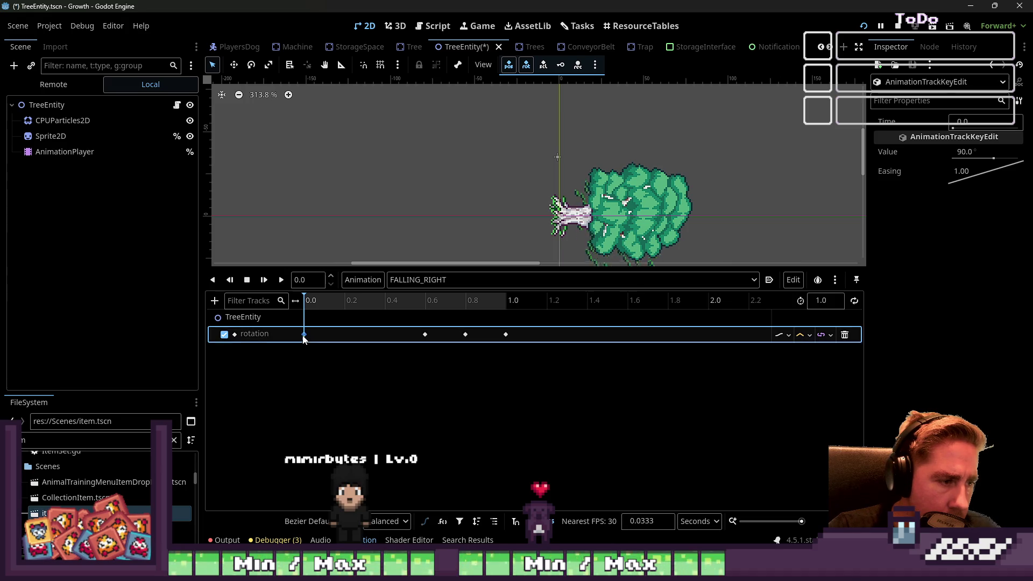
click(966, 153)
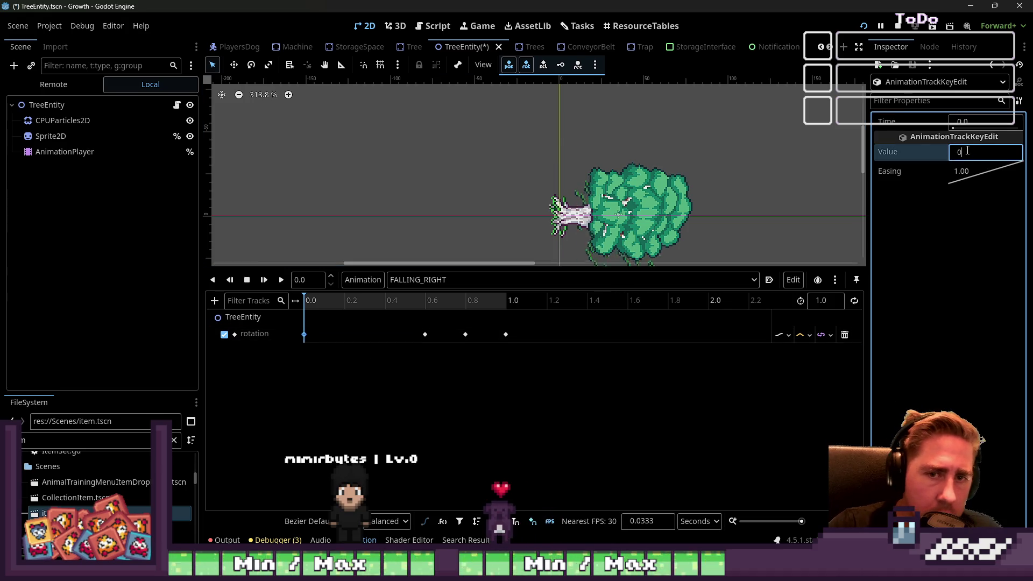
key(Return)
drag(310, 299, 541, 292)
- Set FALLING_LEFT's 0.0-second rotation key to 0 and preview the upright-to-fallen motion
click(478, 280)
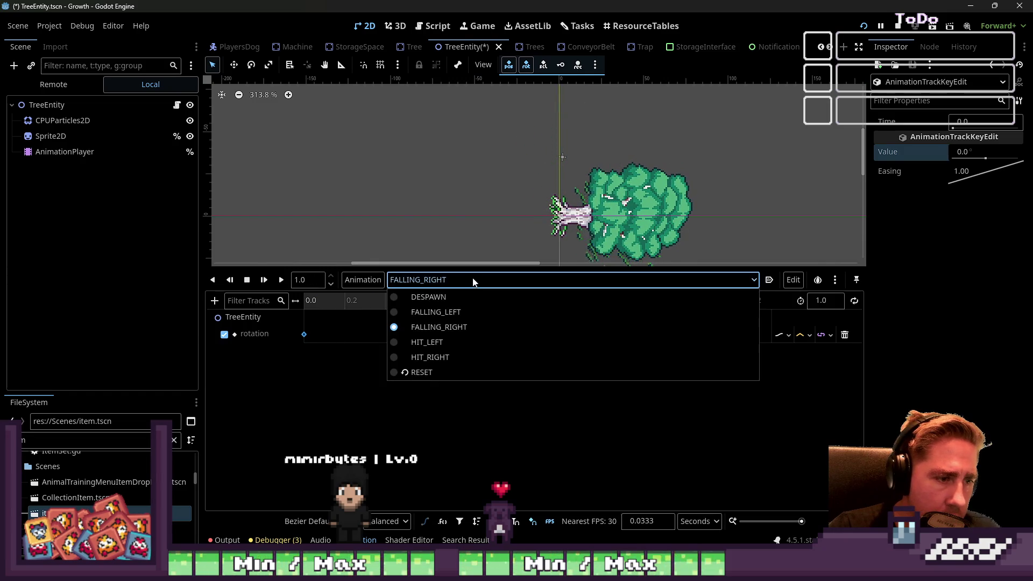
click(467, 315)
click(303, 340)
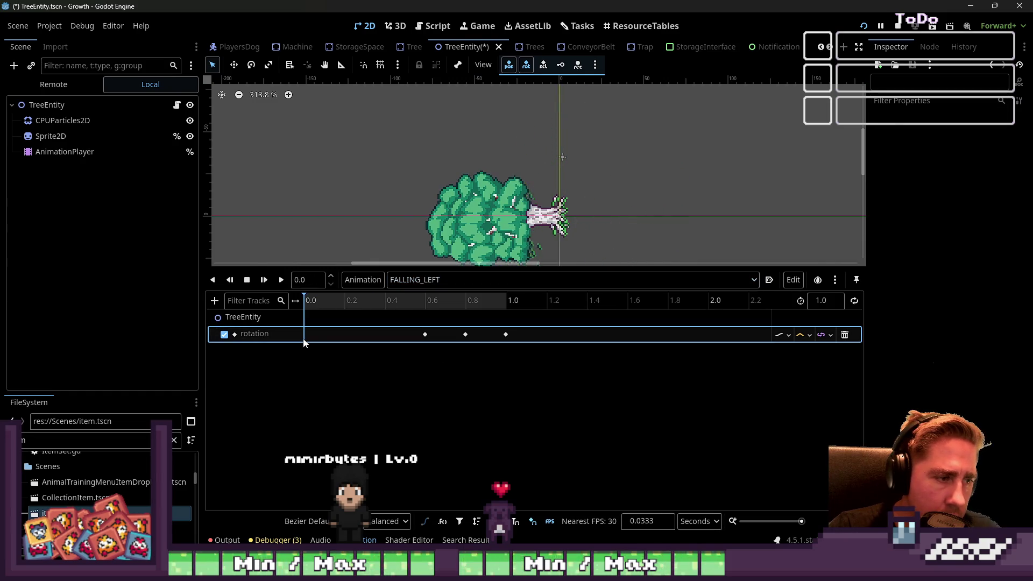
click(350, 344)
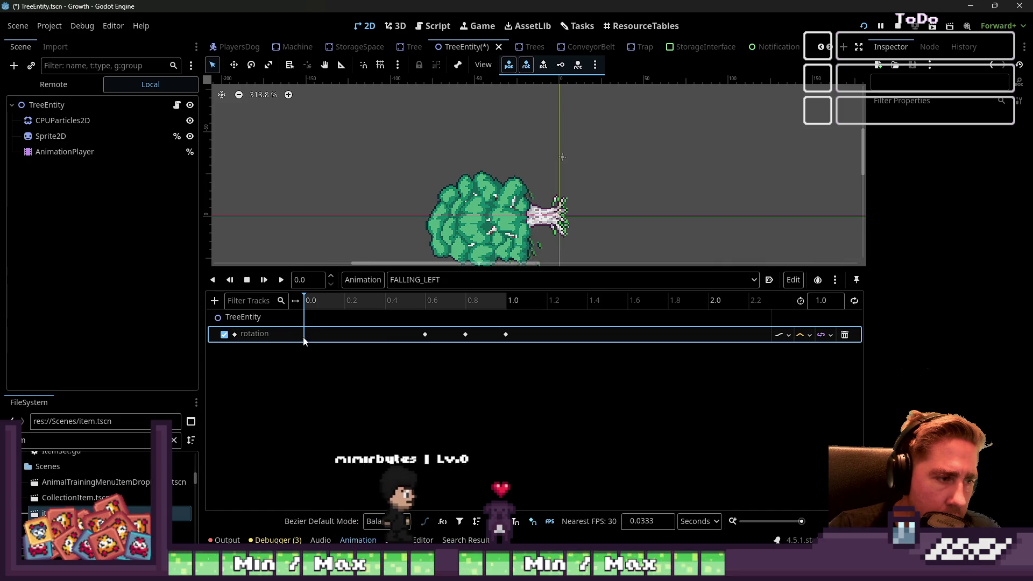
click(303, 334)
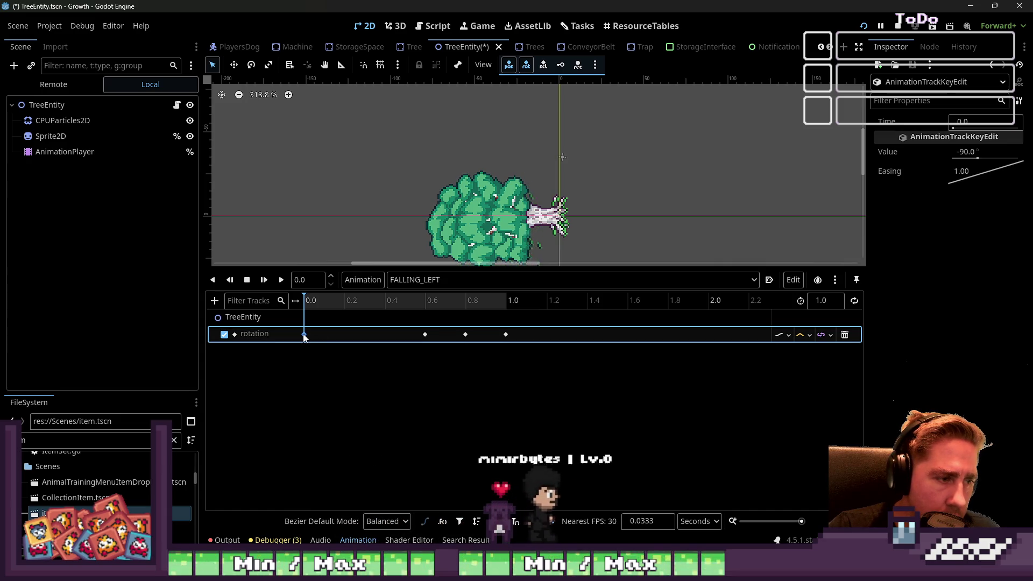
click(976, 153)
text(0)
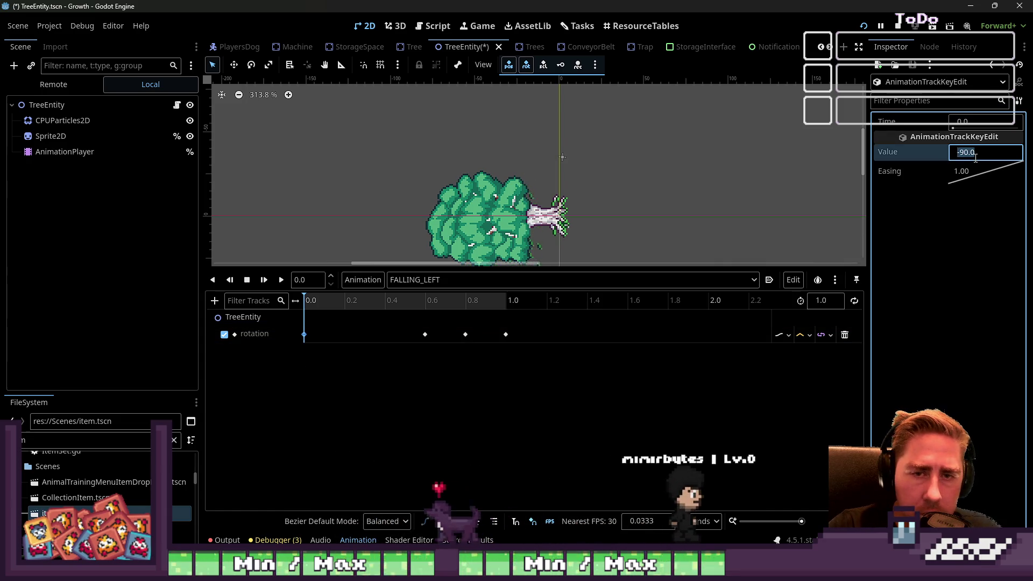
key(Return)
drag(315, 305, 513, 300)
click(468, 279)
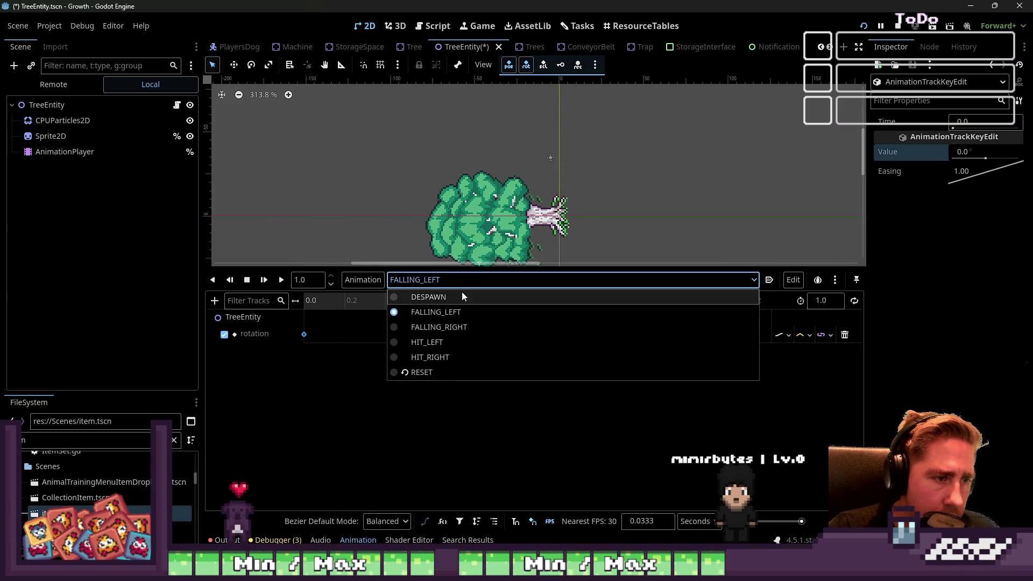
click(455, 312)
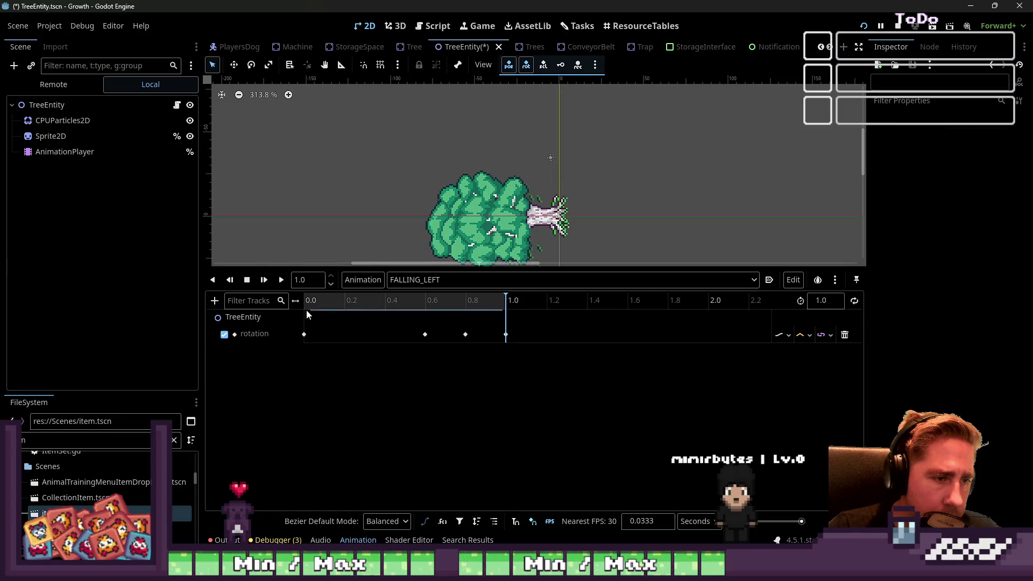
mouse_move(489, 296)
mouse_down()
mouse_move(502, 300)
mouse_move(306, 307)
mouse_move(316, 312)
mouse_up()
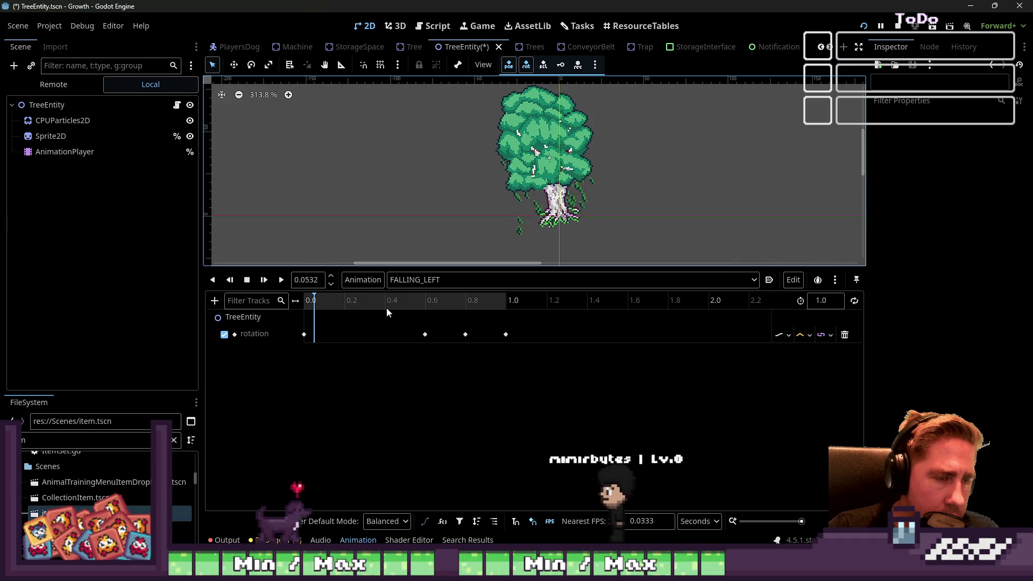
mouse_move(385, 295)
mouse_down()
mouse_move(507, 301)
mouse_move(323, 304)
mouse_move(334, 318)
mouse_move(366, 321)
mouse_move(284, 295)
mouse_up()
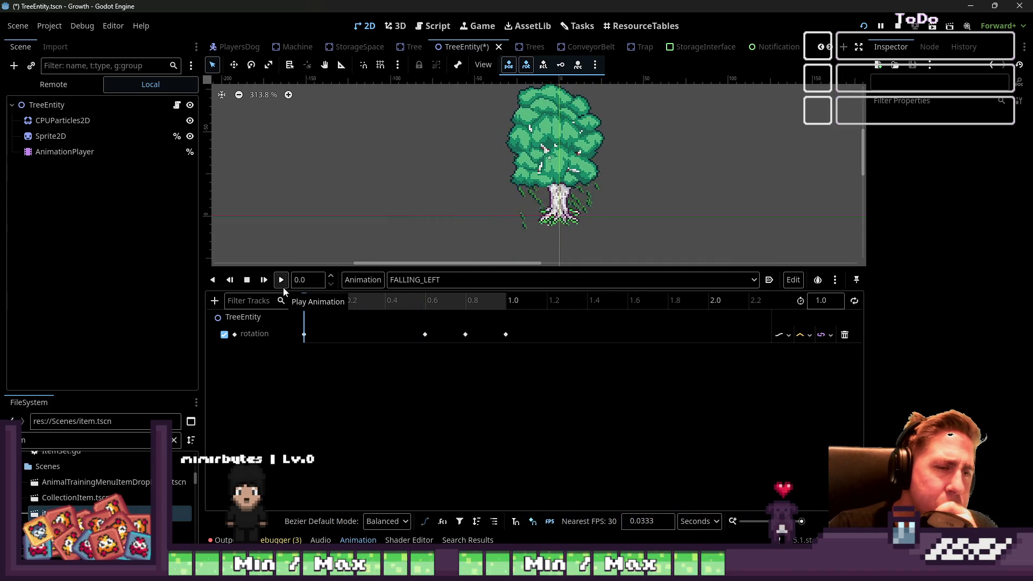
mouse_move(306, 296)
mouse_down()
mouse_move(451, 287)
mouse_move(302, 283)
mouse_move(396, 283)
mouse_move(303, 285)
mouse_move(331, 300)
mouse_up()
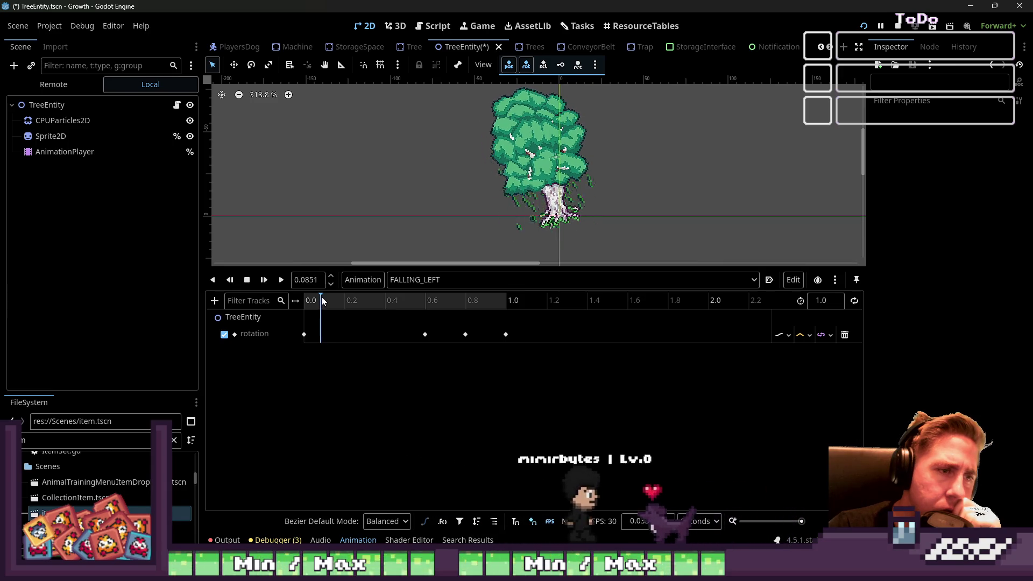
drag(322, 302, 326, 301)
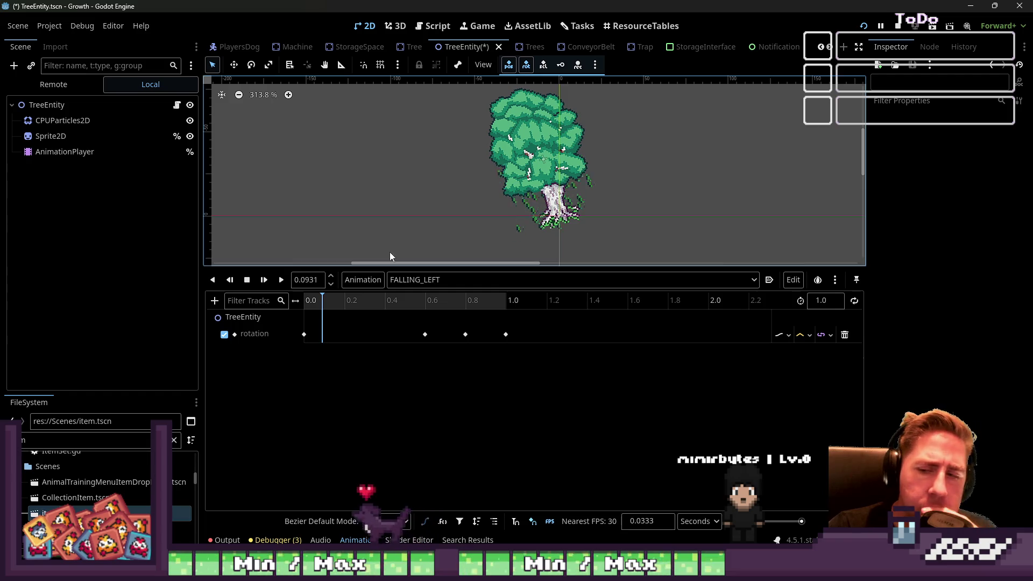
drag(318, 314, 288, 305)
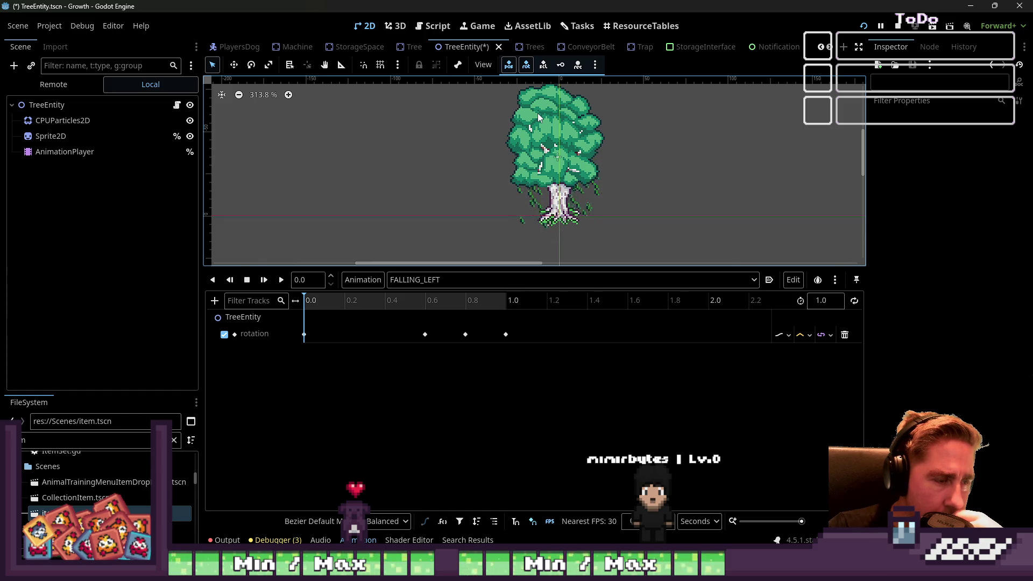
click(236, 66)
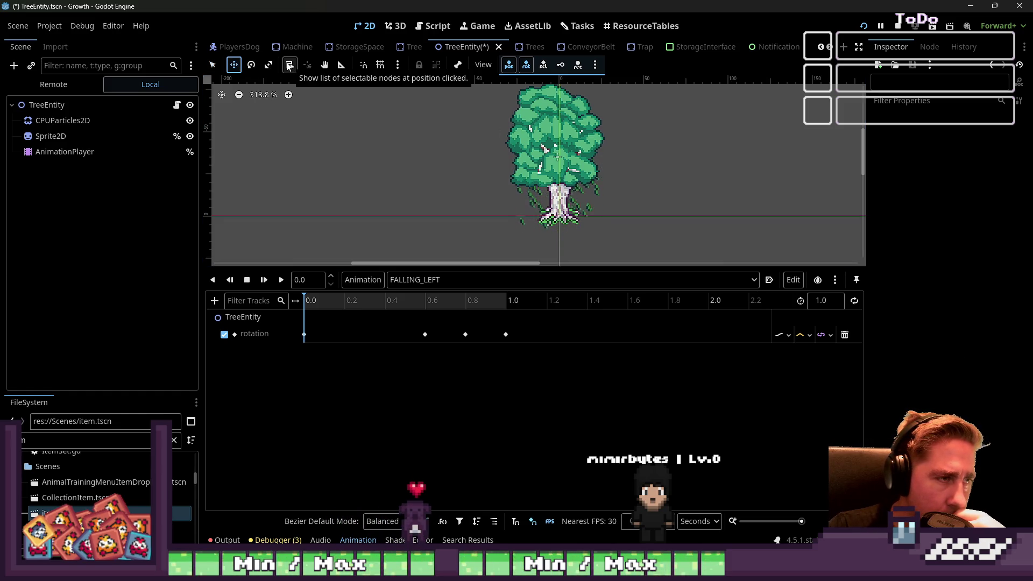
click(347, 67)
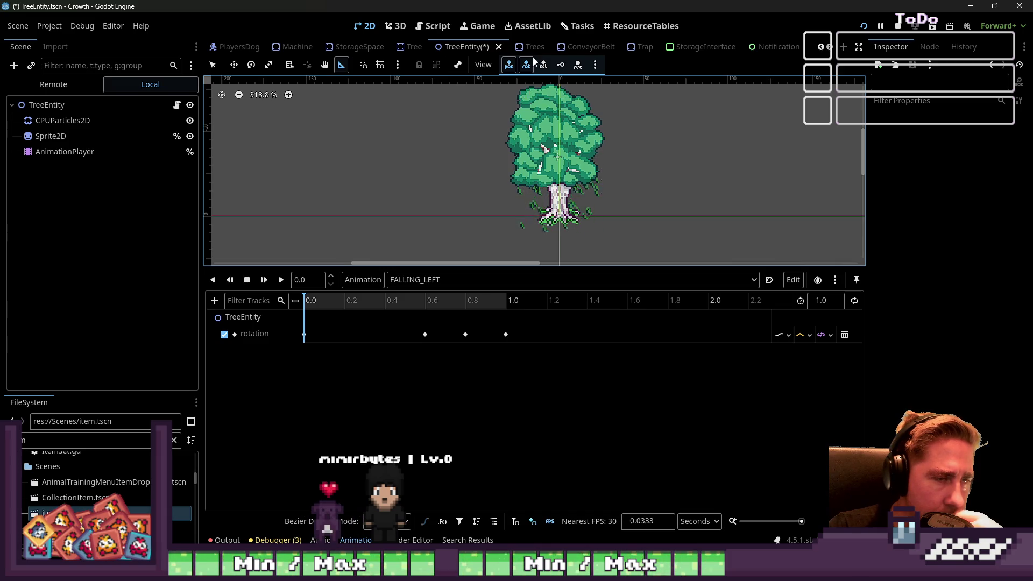
click(434, 26)
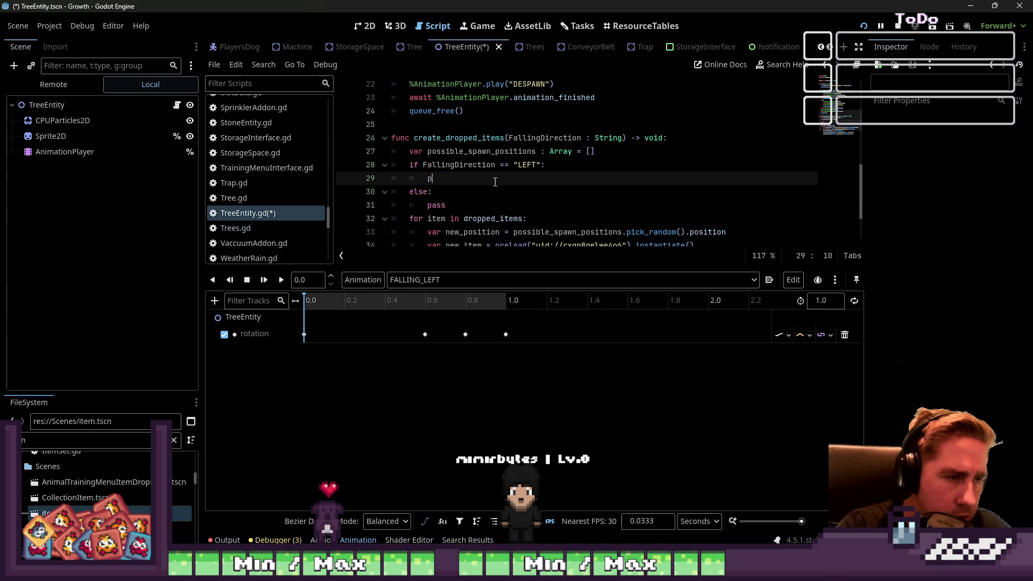
- On line 29 write possible_spawn_positions = [Vector2(-20,-70), Vector2(-5,-50), for the LEFT branch
text(ossible)
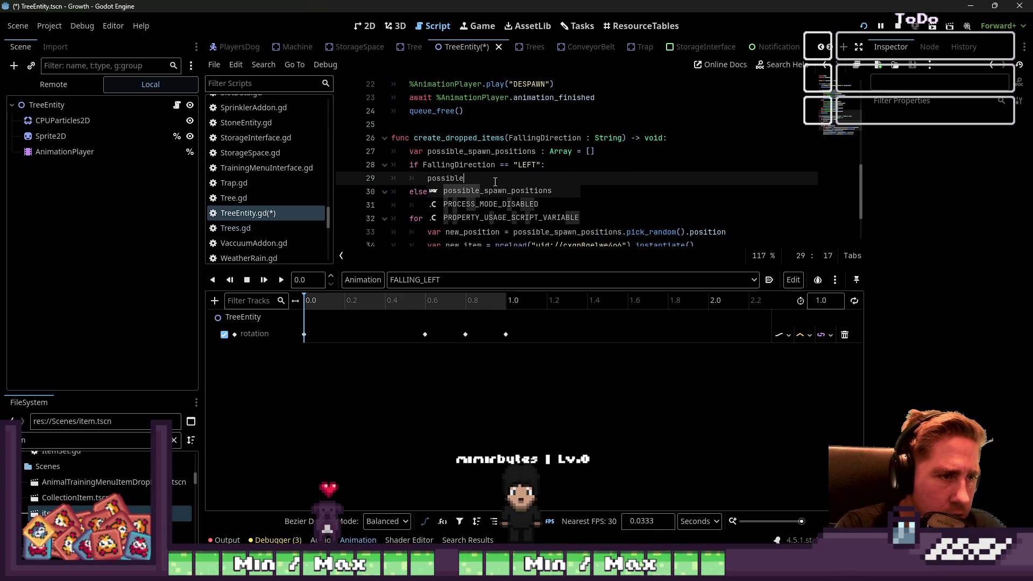
text(_s)
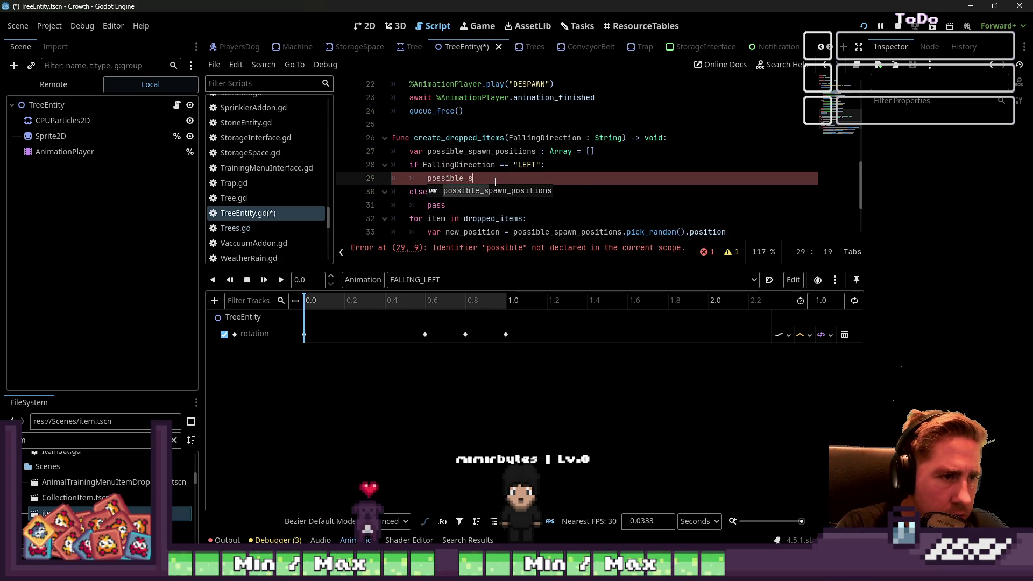
key(Return)
text([)
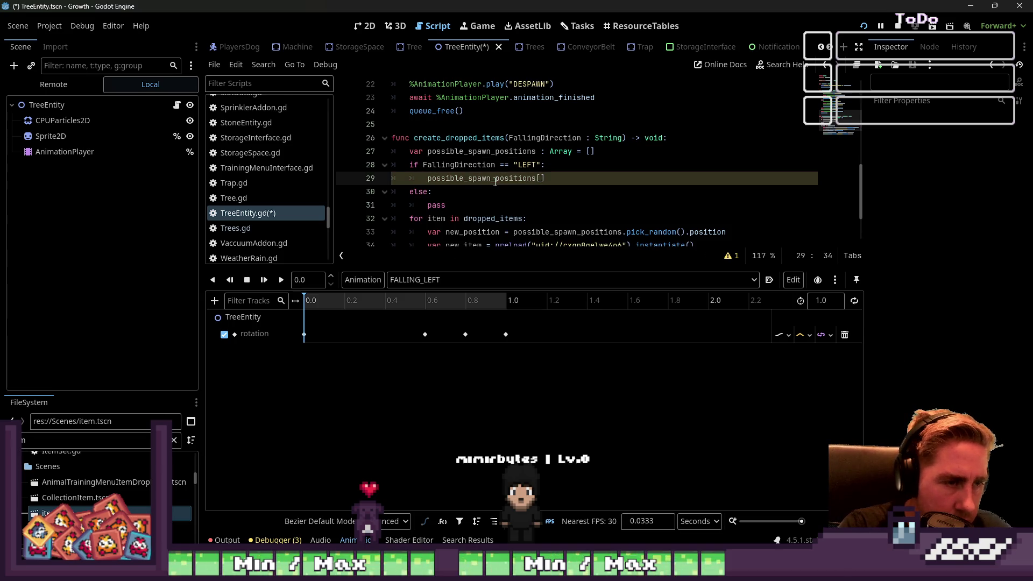
text(Vector2()
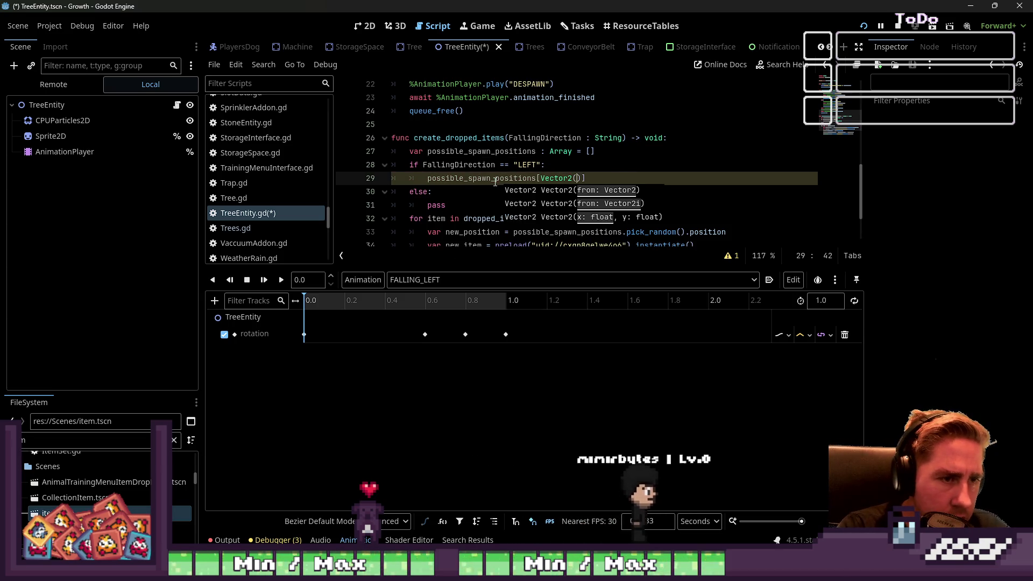
text(-20,-70)
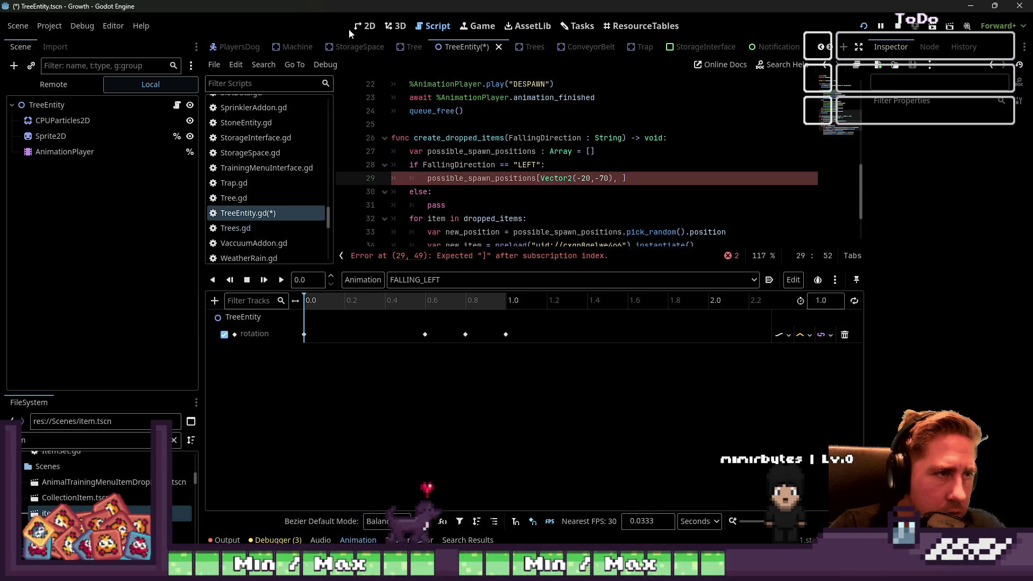
key(ctrl+F1)
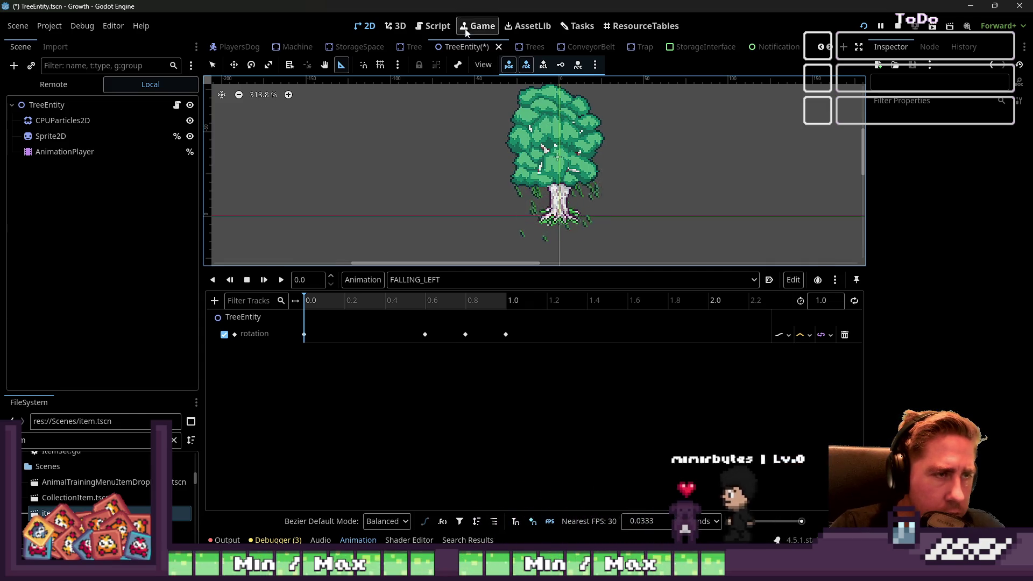
click(446, 28)
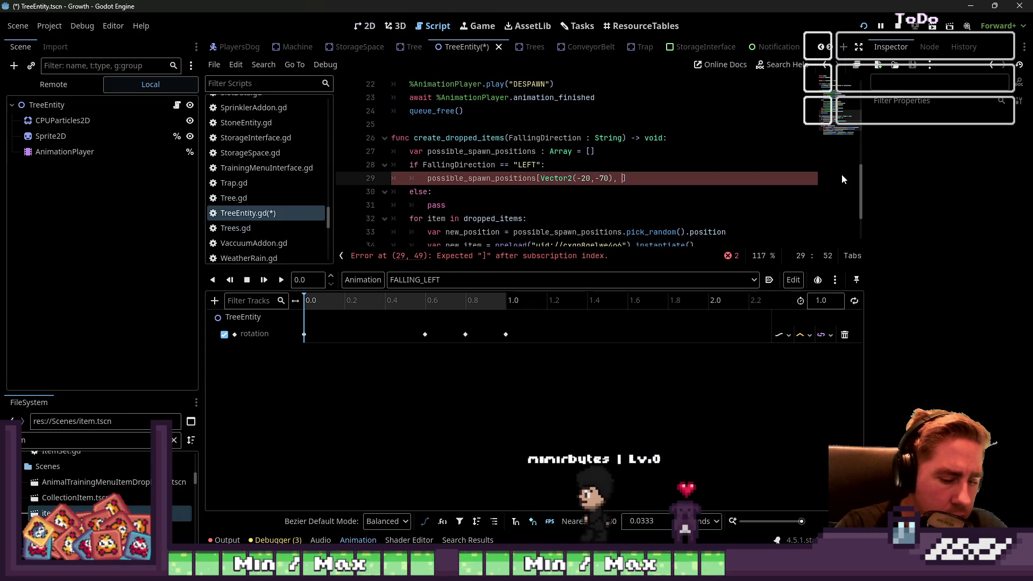
text(Vector2()
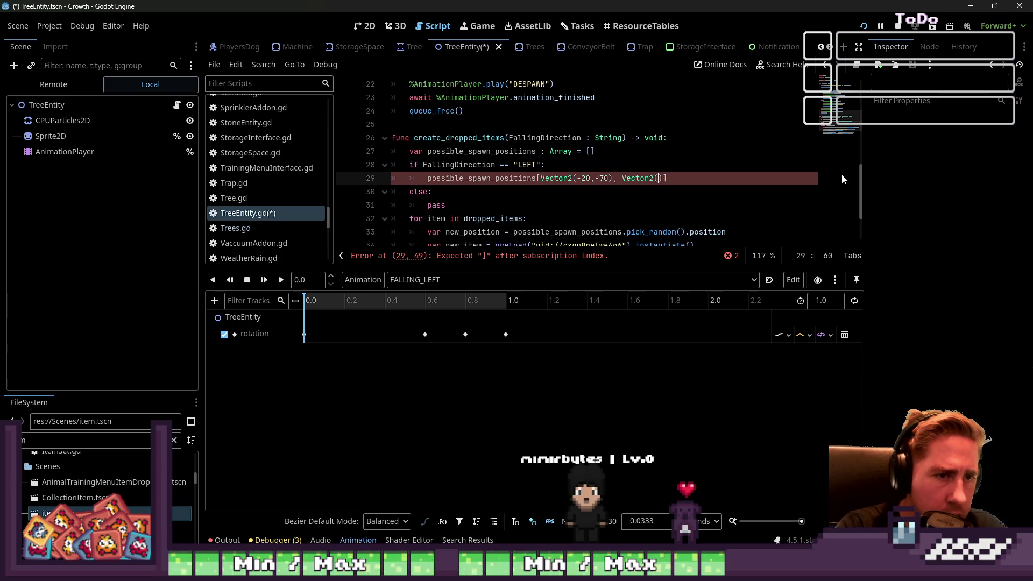
text(-5,-50)
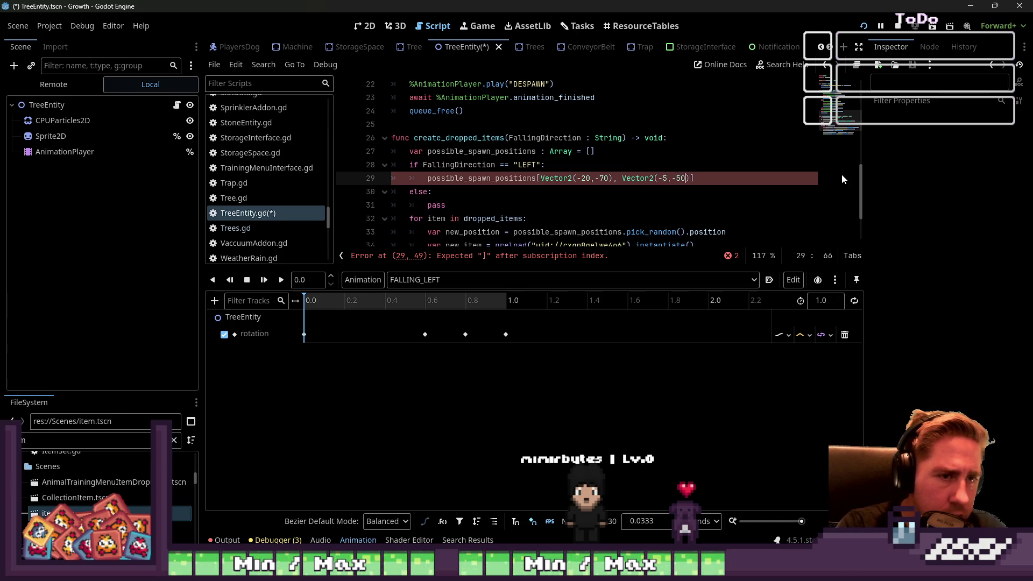
key(Left)
key(Left)
key(Left)
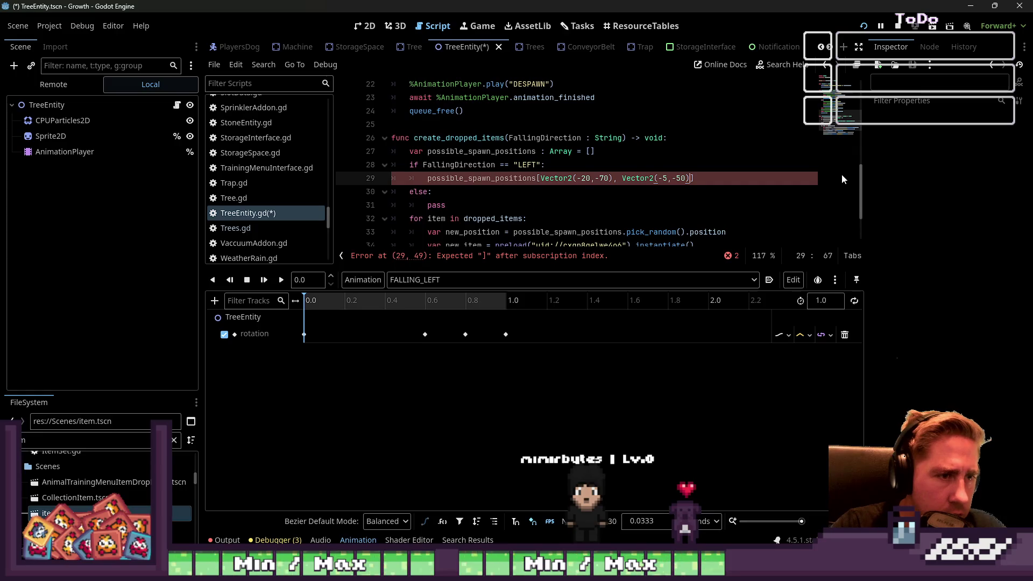
key(Left)
key(Left)
key(Left)
text(=)
key(Right)
key(Right)
key(Right)
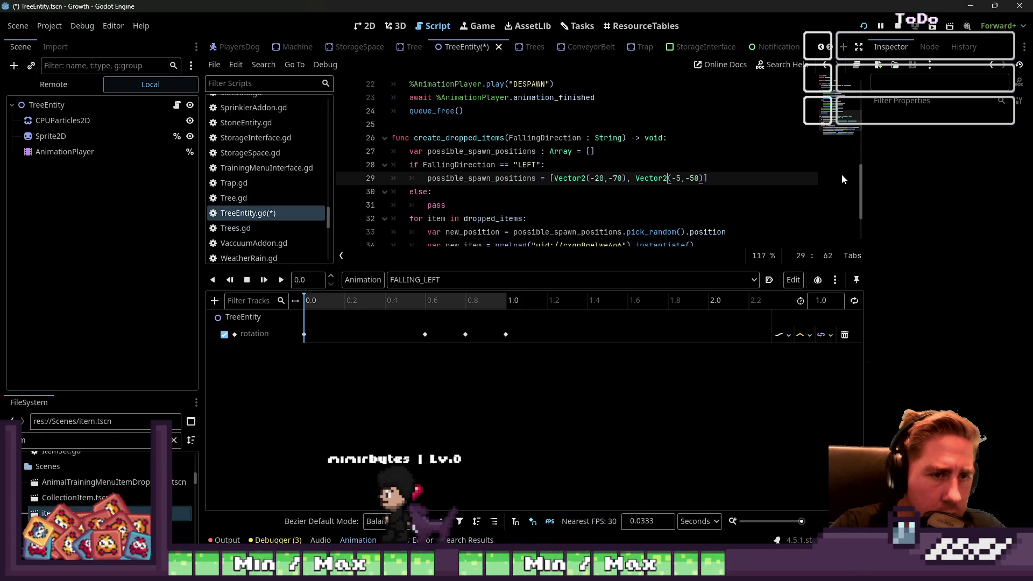
key(Right)
text(,)
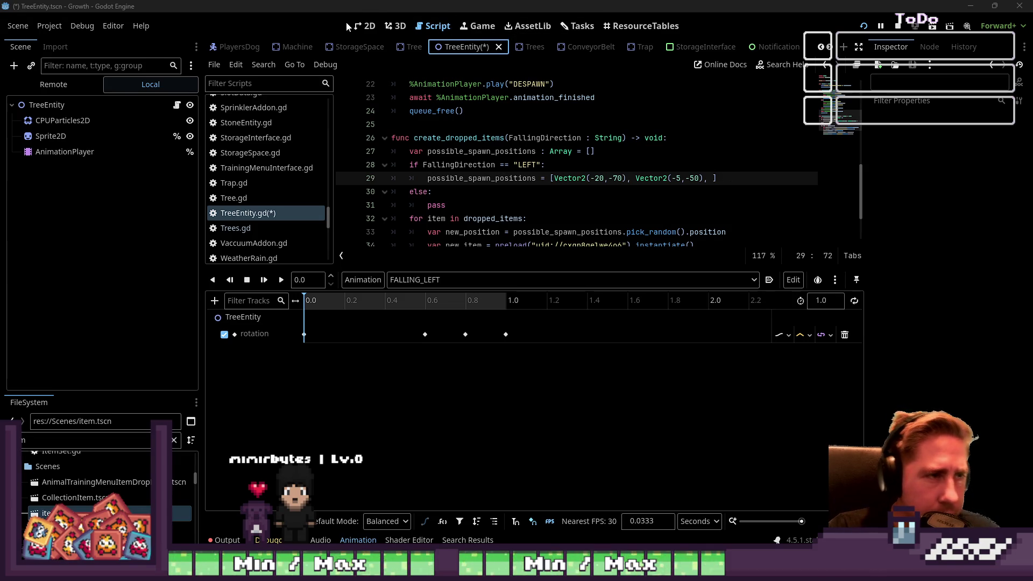
- Extend the LEFT offsets with Vector2(-15,-55), (-30,-20) and (-5,-25), checking the tree scene between entries
click(365, 26)
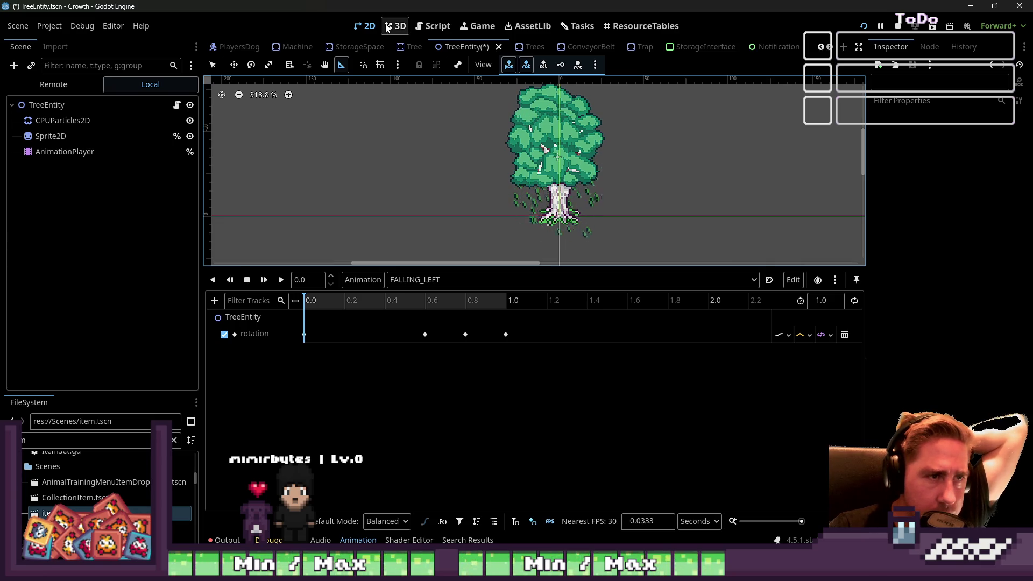
click(435, 26)
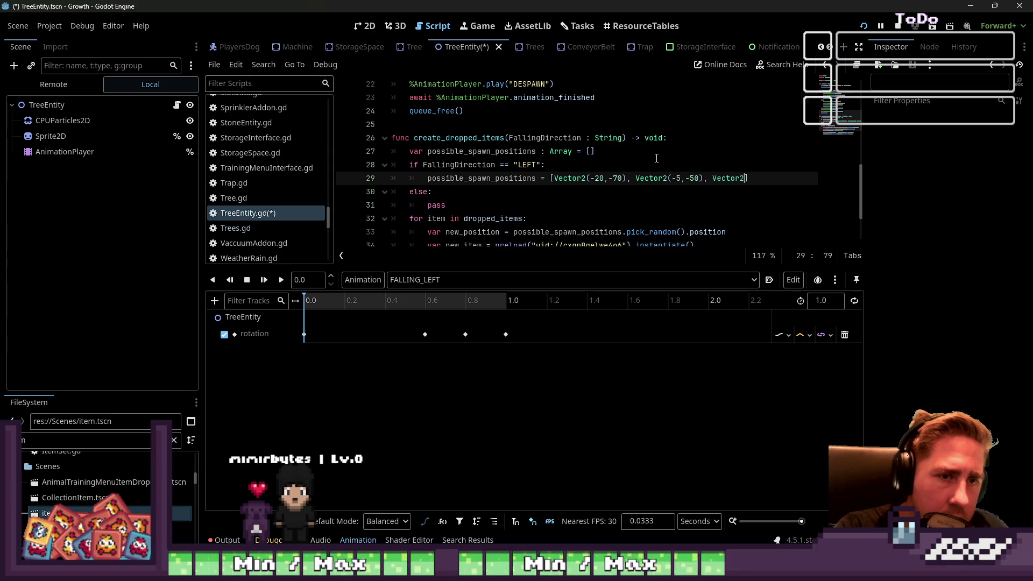
text((-15)
text(,-55)
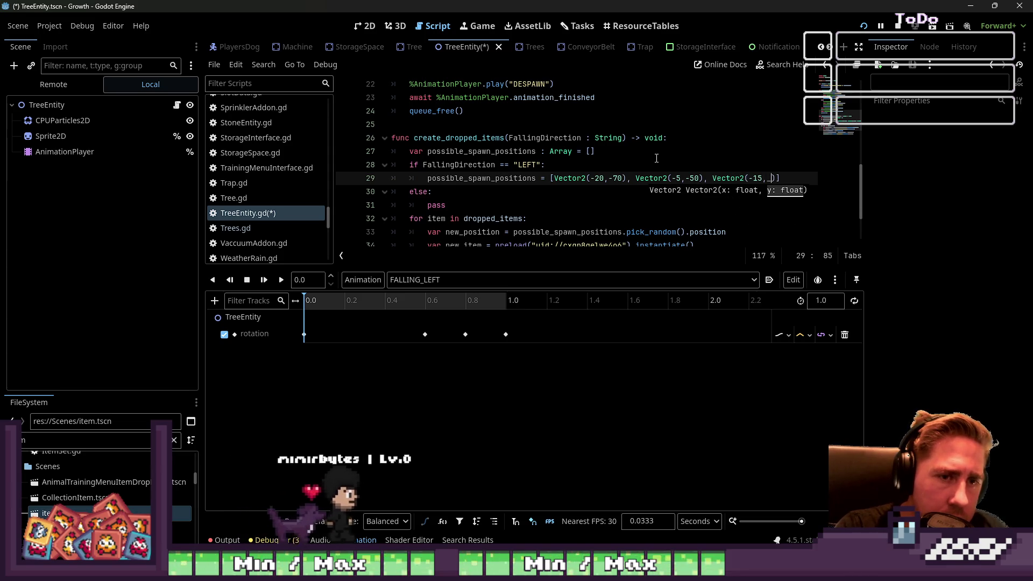
text())
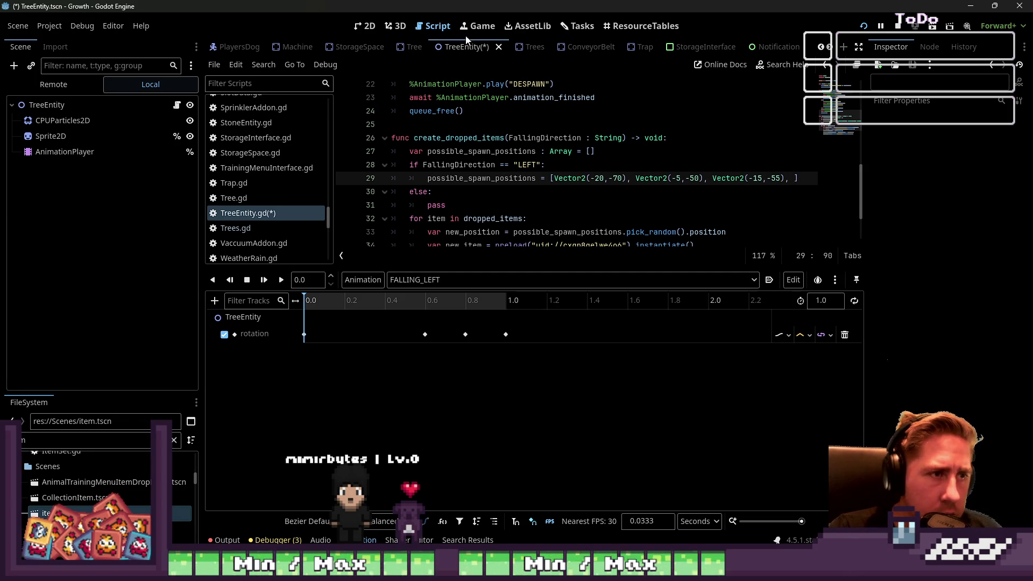
click(356, 31)
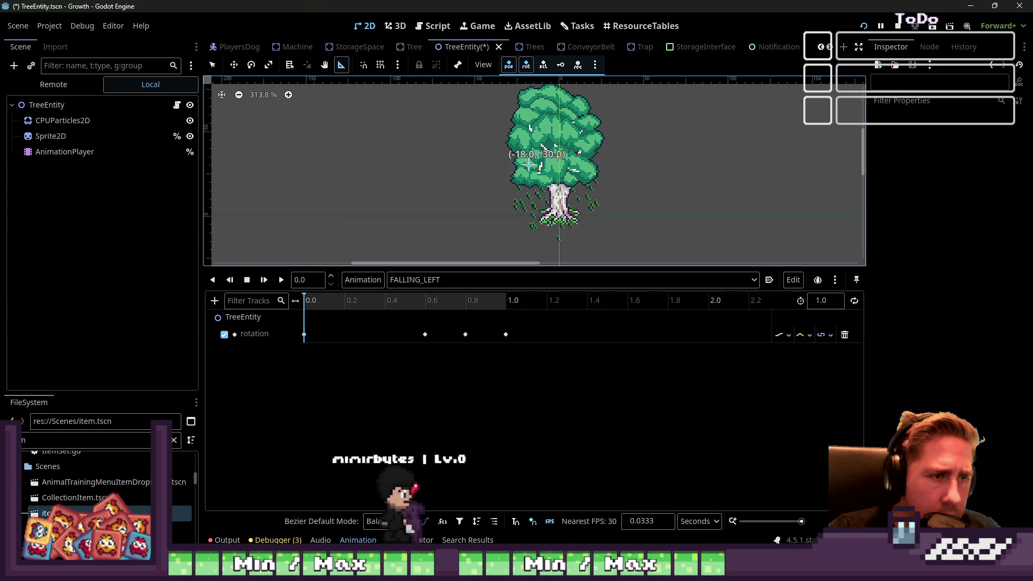
click(434, 25)
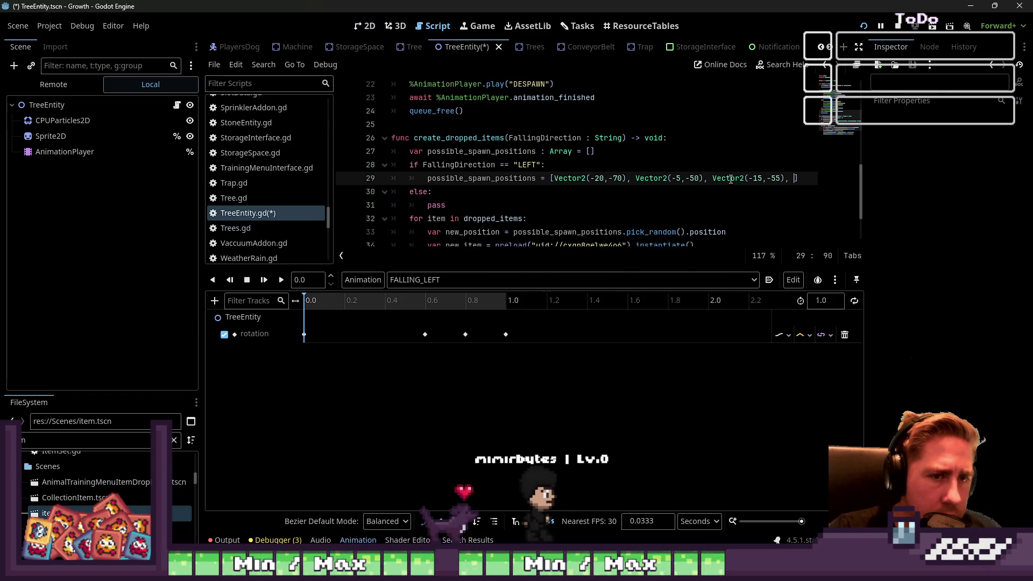
text(ector)
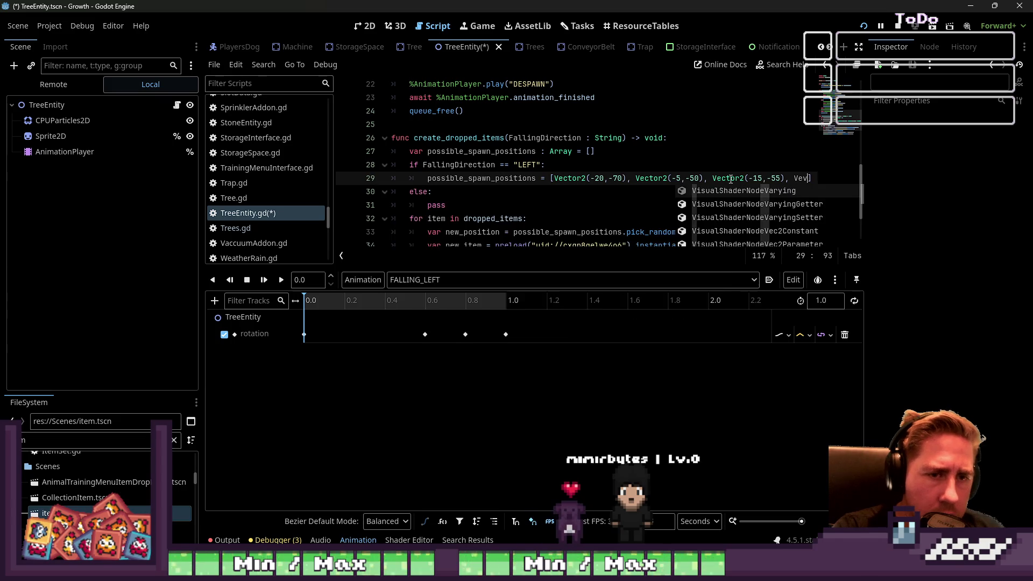
text(2(-)
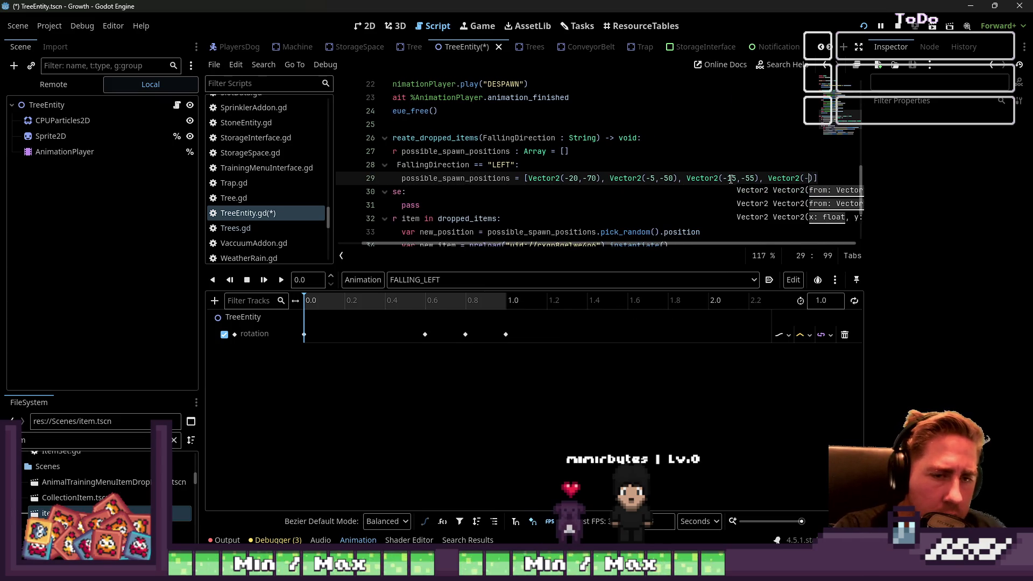
text(30,-20))
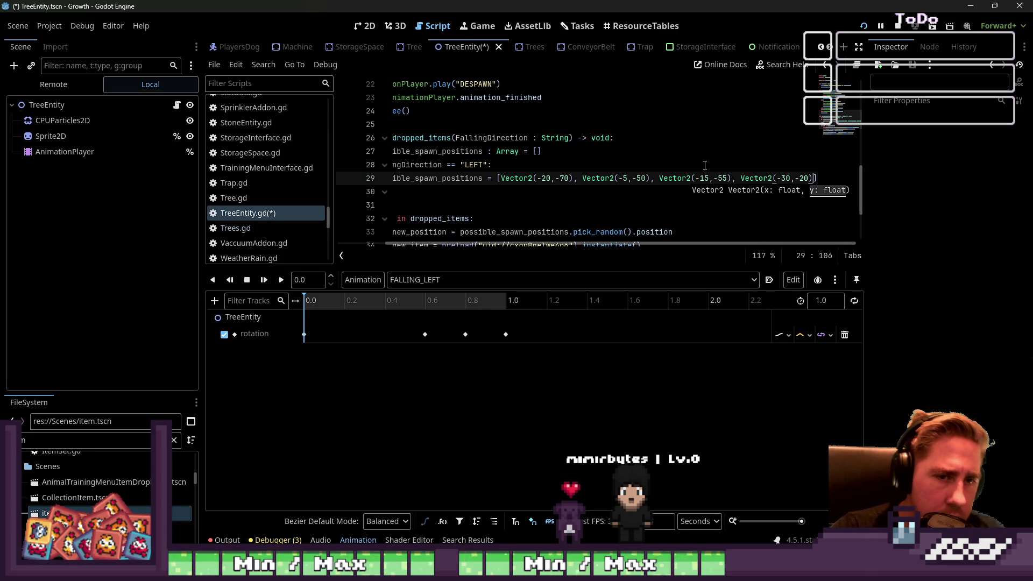
text(,)
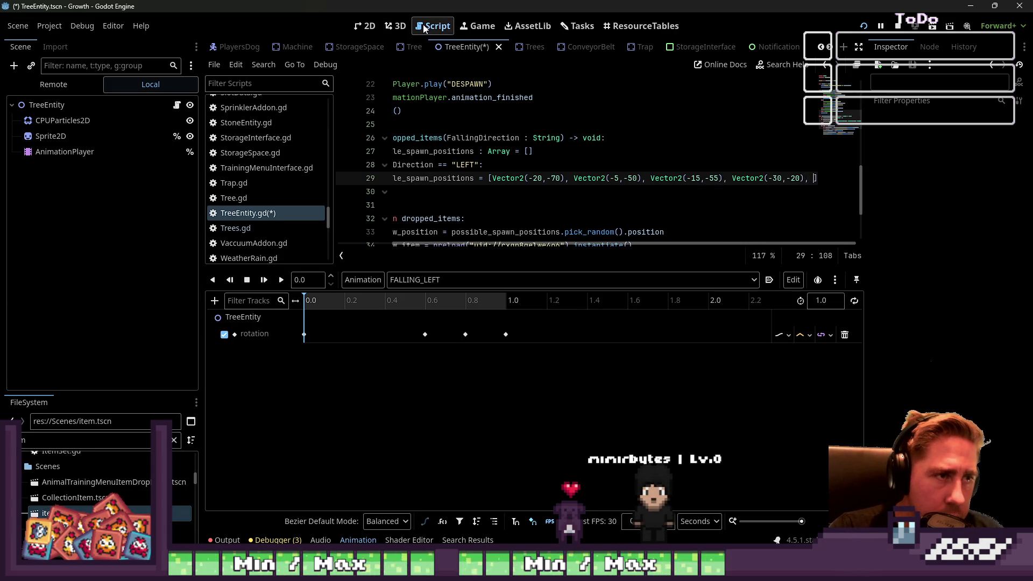
click(369, 26)
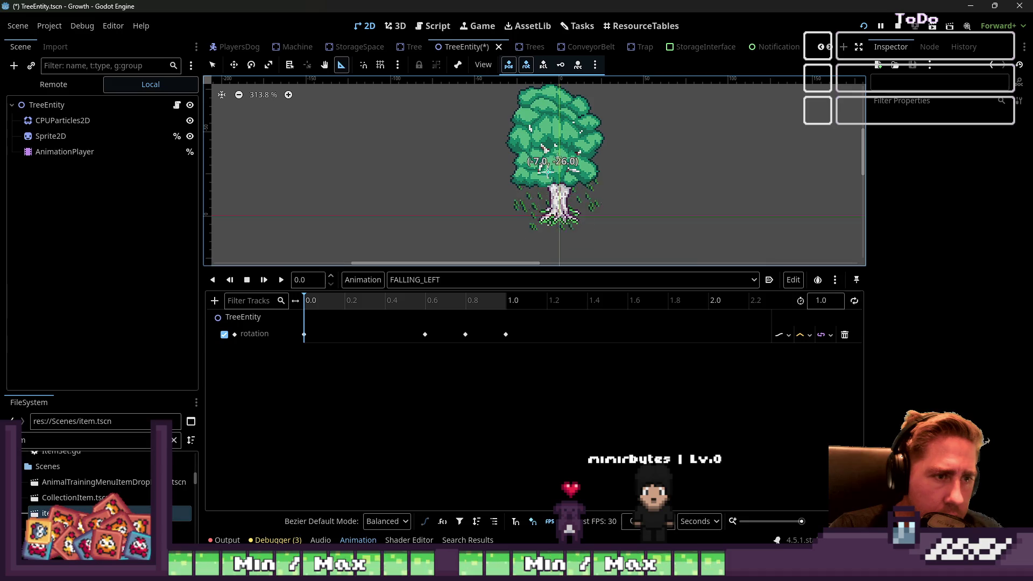
click(433, 26)
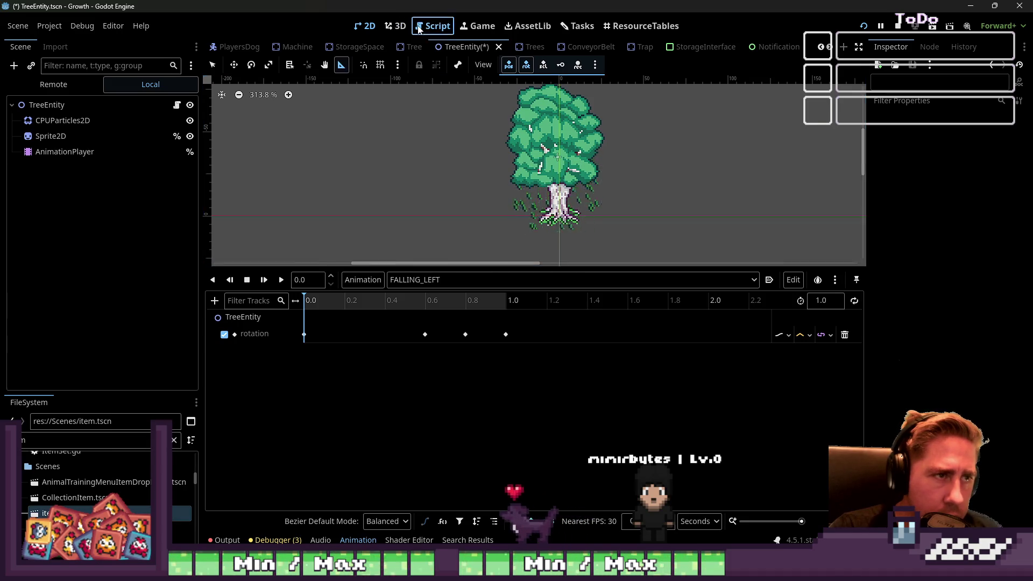
text(Vector2(-20,-70), Vector2(-5,-50), Vector2(-15,-55), Vector2(-30,-20), Vect)
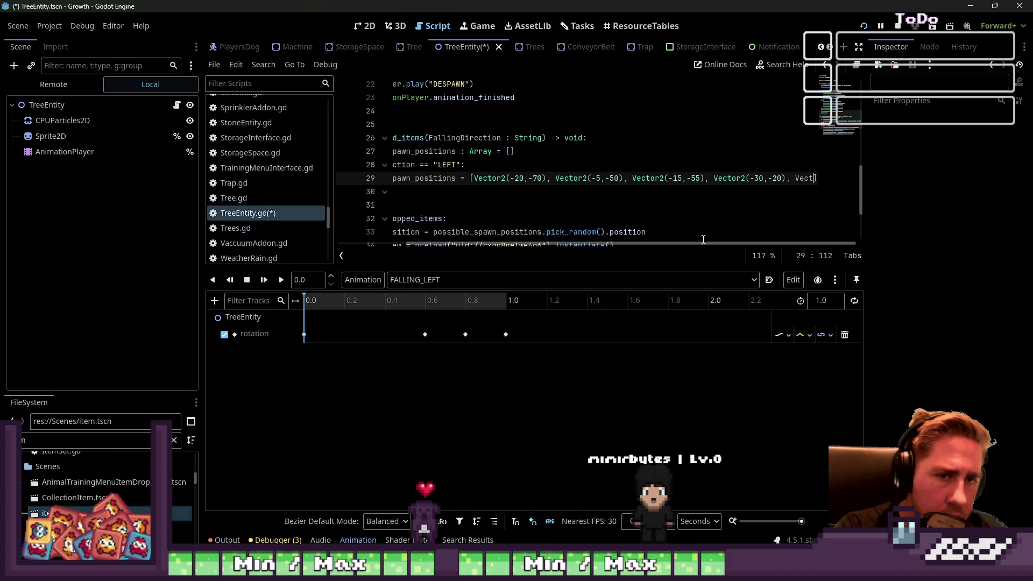
text(-5,-25)
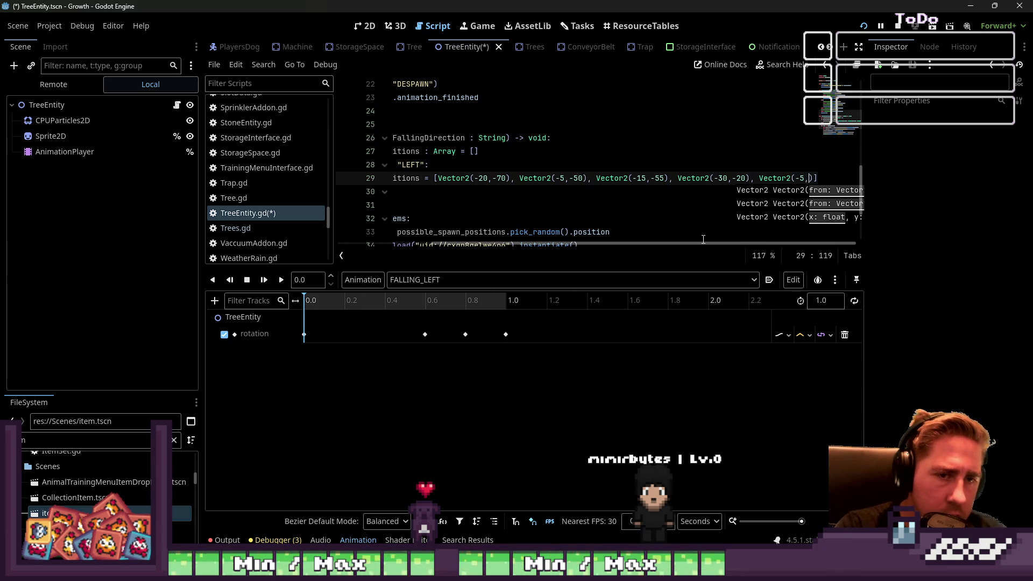
key(Home)
- Copy the LEFT spawn offsets line into the else branch on line 31
key(shift+End)
key(ctrl+c)
key(Down)
key(Down)
key(ctrl+v)
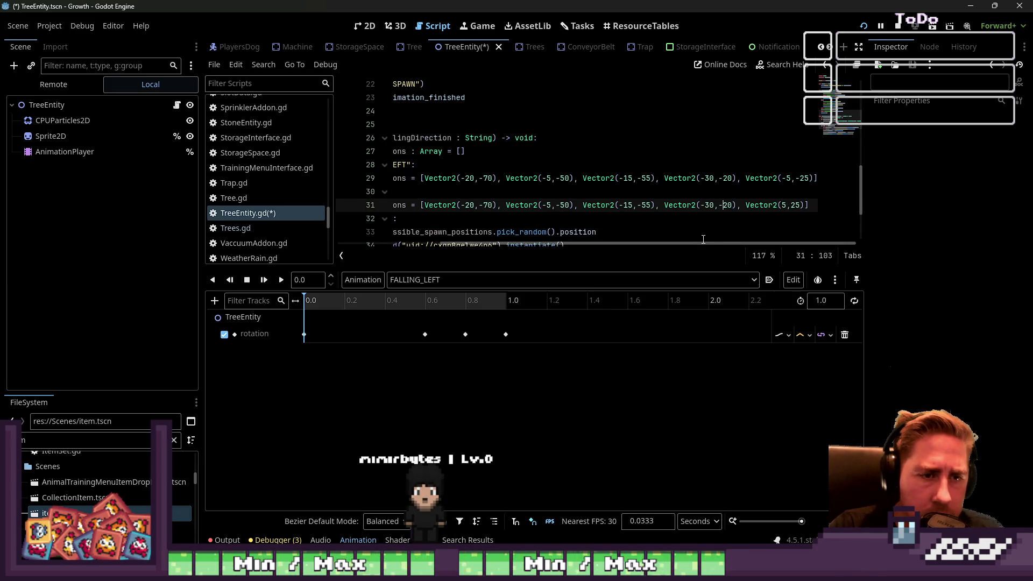
- Mirror the else offsets to positive x (20,-70), (5,-50), (15,-55), (30,-20), (5,-25), then save and run
key(Left)
key(Left)
key(Left)
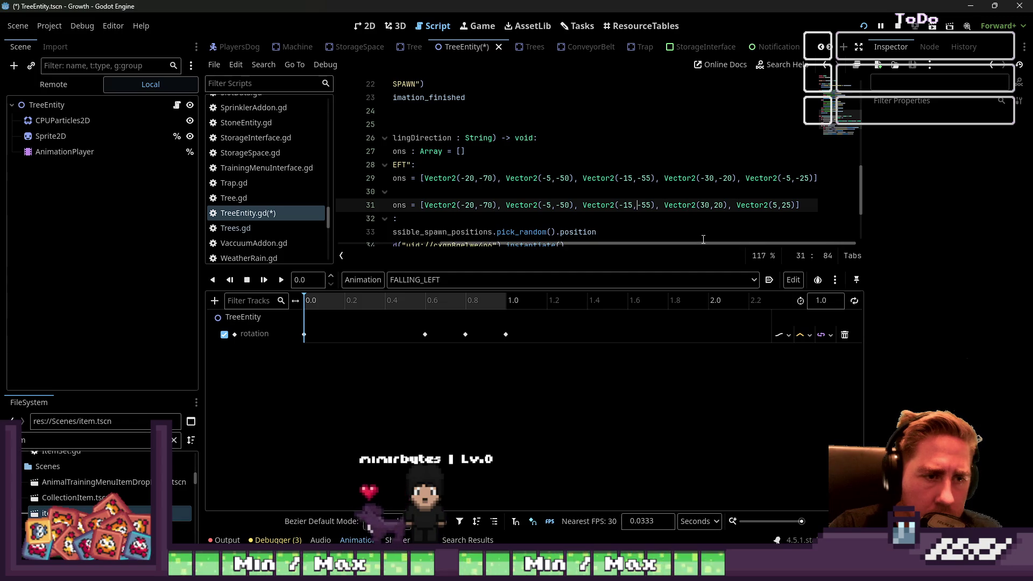
key(Right)
key(Right)
key(Right)
text(-)
key(Right)
key(Right)
key(Right)
text(-)
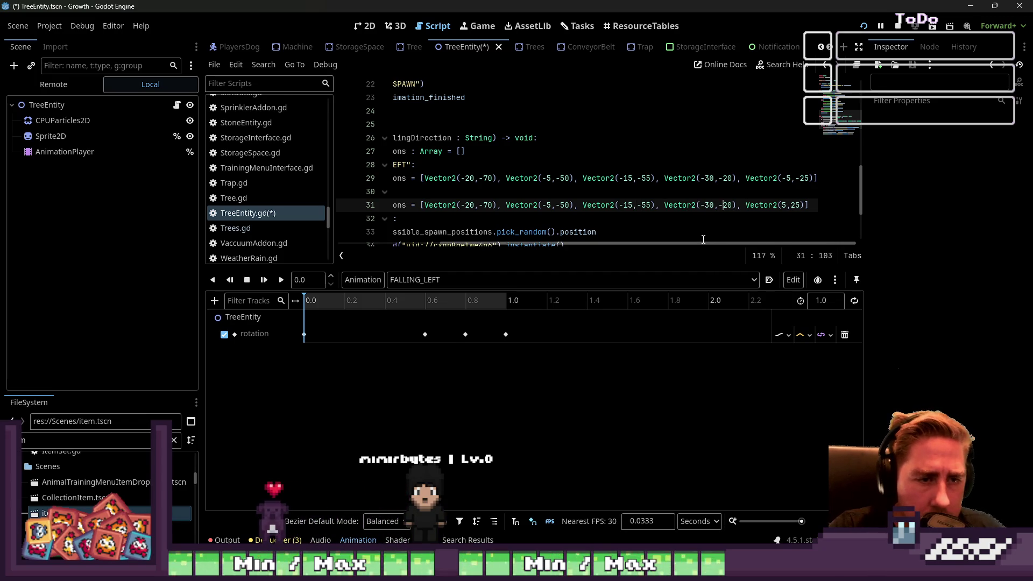
key(Left)
key(Left)
key(Left)
key(BackSpace)
key(Left)
key(Left)
key(Left)
key(Left)
key(Left)
key(Left)
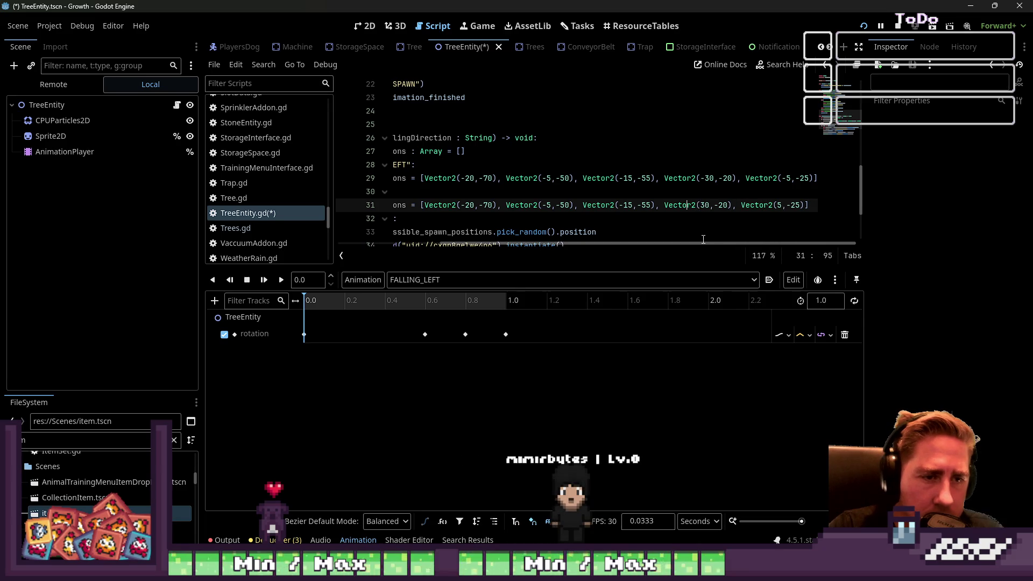
key(Left)
key(BackSpace)
key(Left)
key(BackSpace)
key(BackSpace)
key(Home)
key(Down)
key(ctrl+s)
click(861, 28)
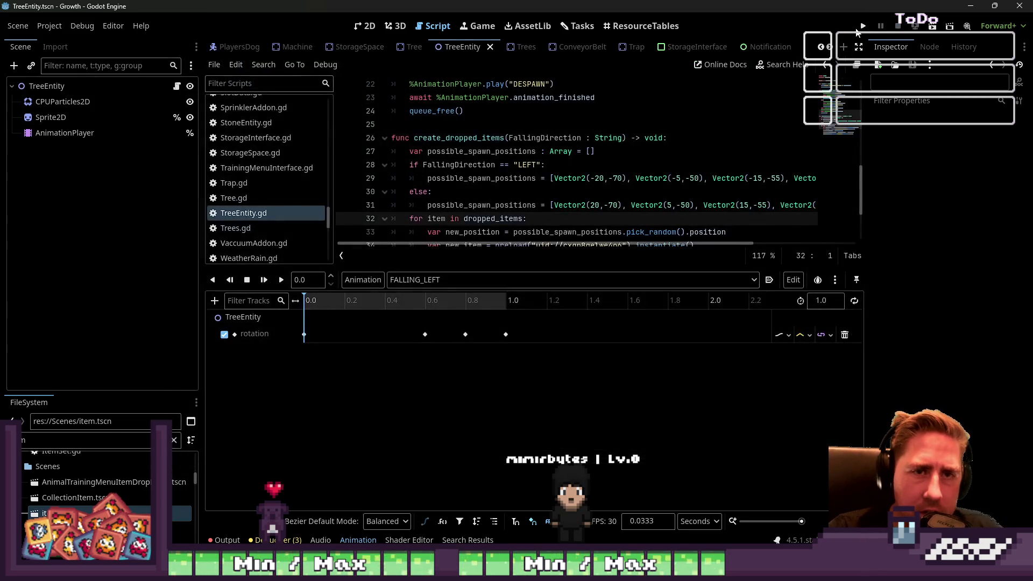
- Launch the game and start a new game with a character named 'qw'
click(861, 28)
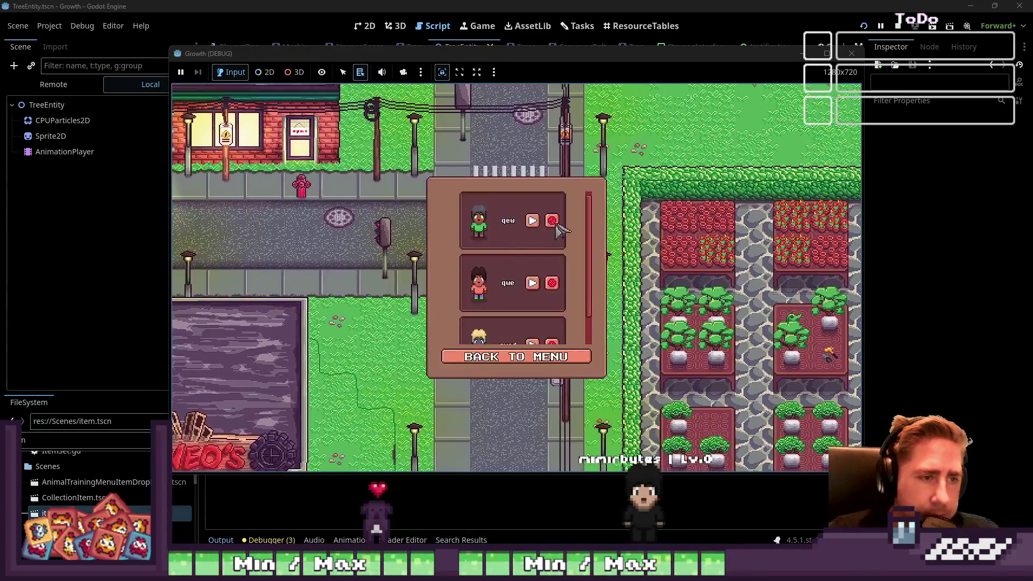
click(552, 221)
click(477, 358)
click(516, 248)
click(532, 166)
text(qw)
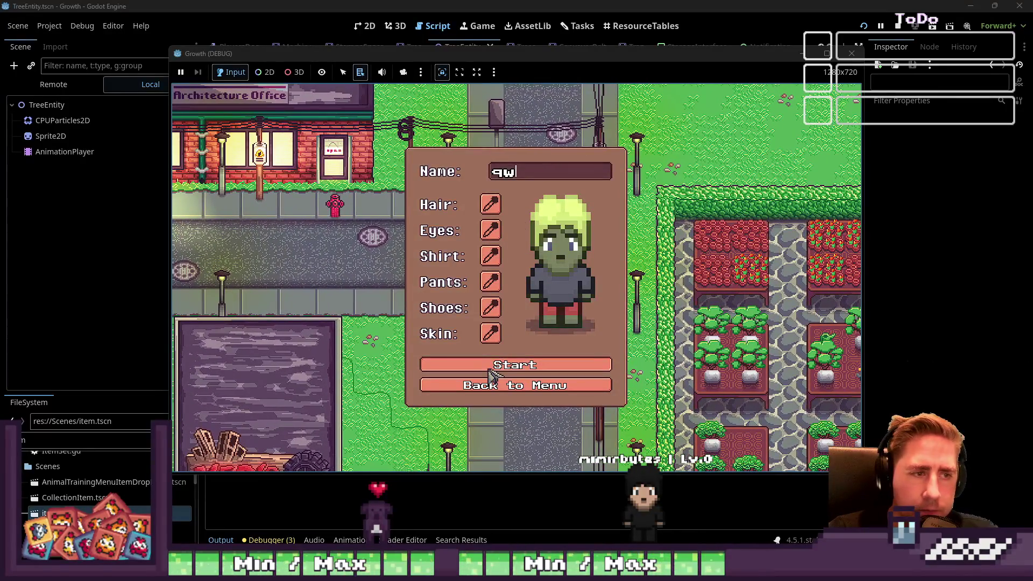
click(489, 368)
- Put the axe in the hotbar, walk to the autumn tree by the pond and chop it
key(i)
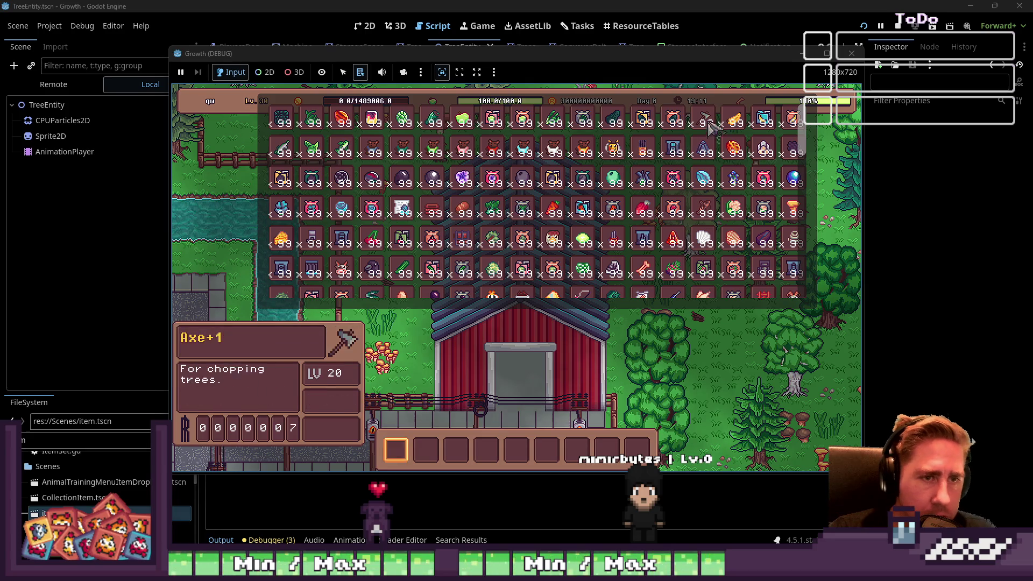
click(709, 126)
key(i)
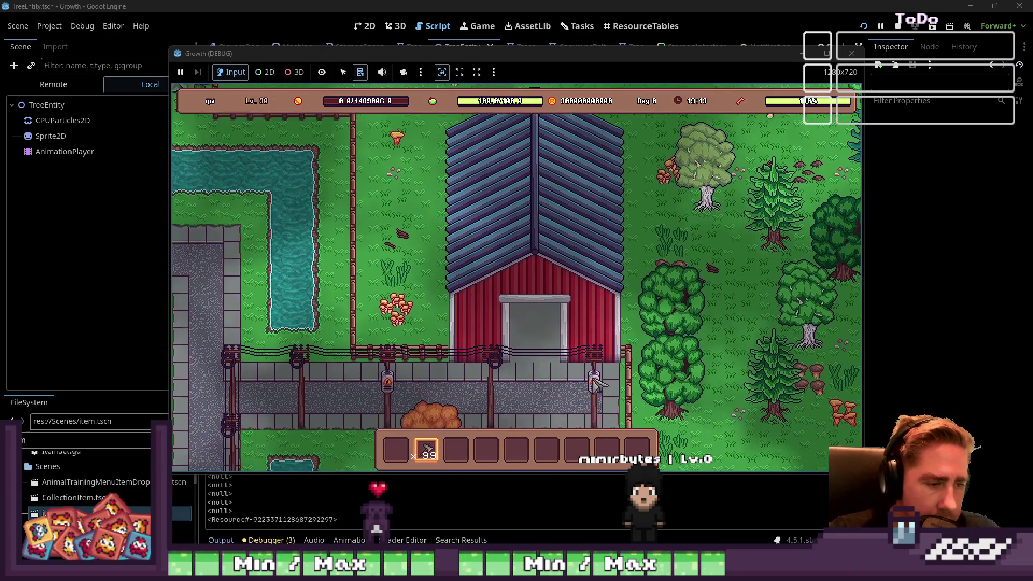
key(s)
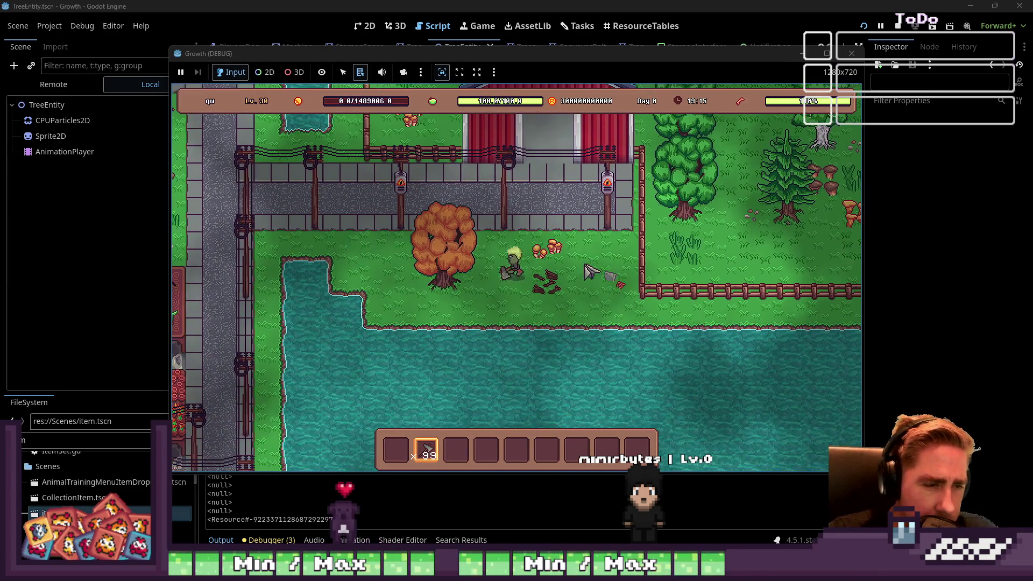
click(602, 260)
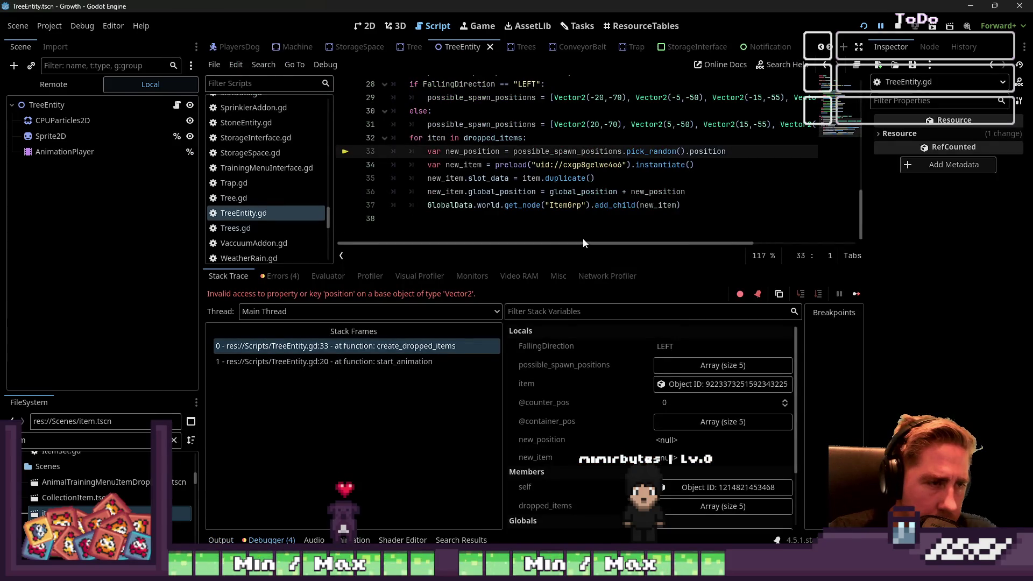
- Drop the invalid .position access from line 33's pick_random() call and resume the game
click(514, 191)
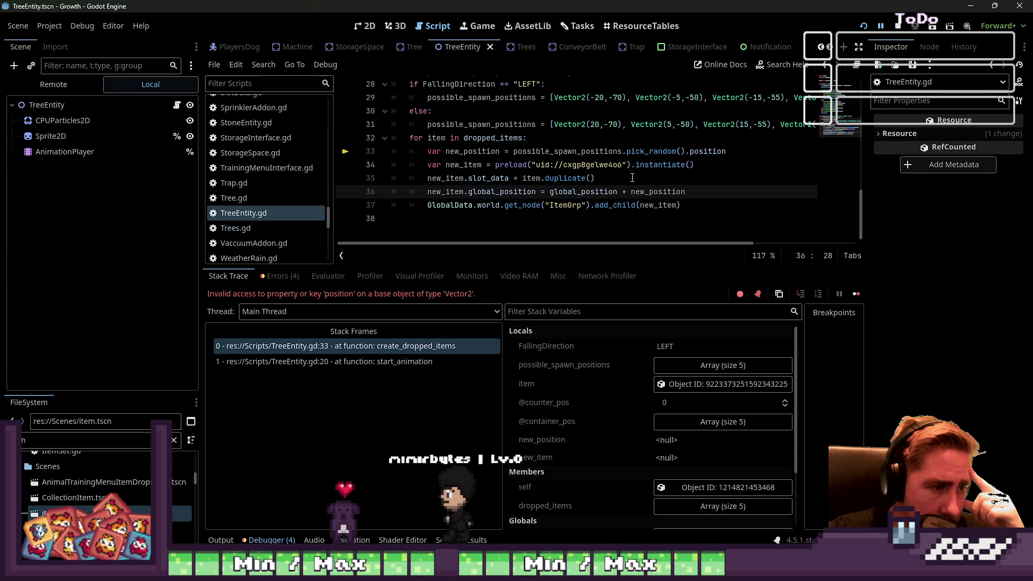
click(709, 151)
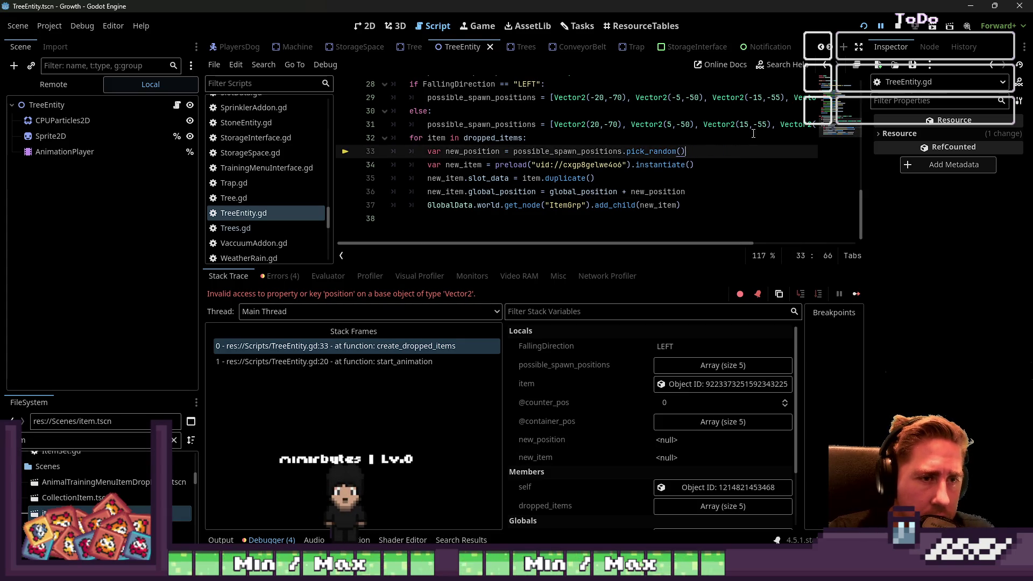
key(F12)
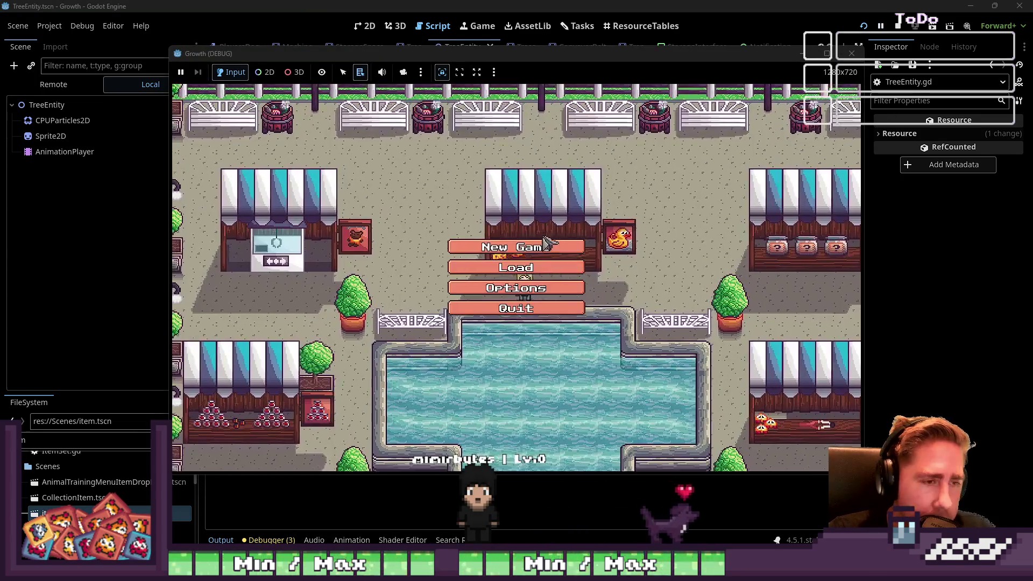
- Start a new game as 'ads' and move the ×99 item into the first hotbar slot
click(514, 243)
click(545, 167)
text(ads)
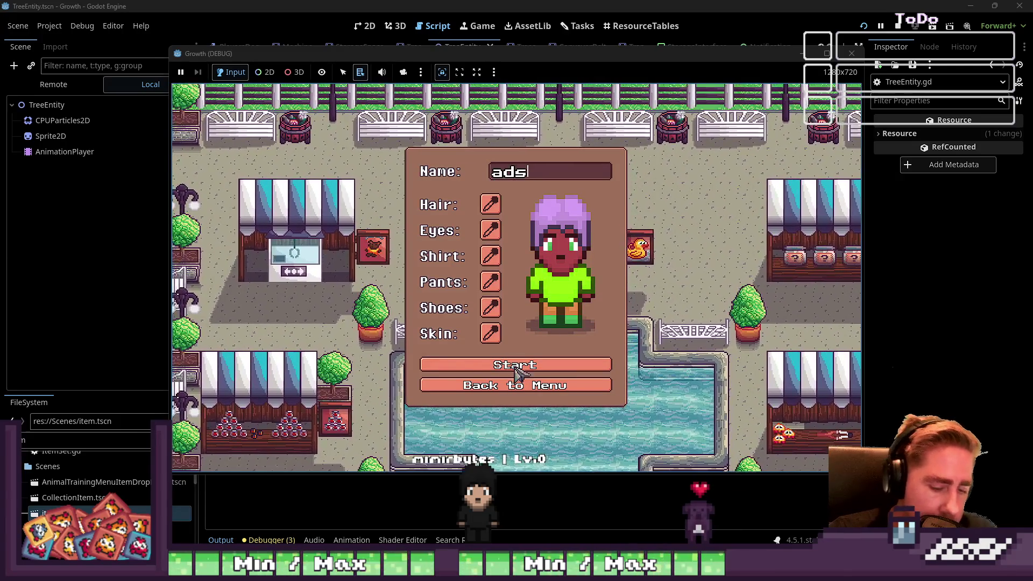
click(519, 370)
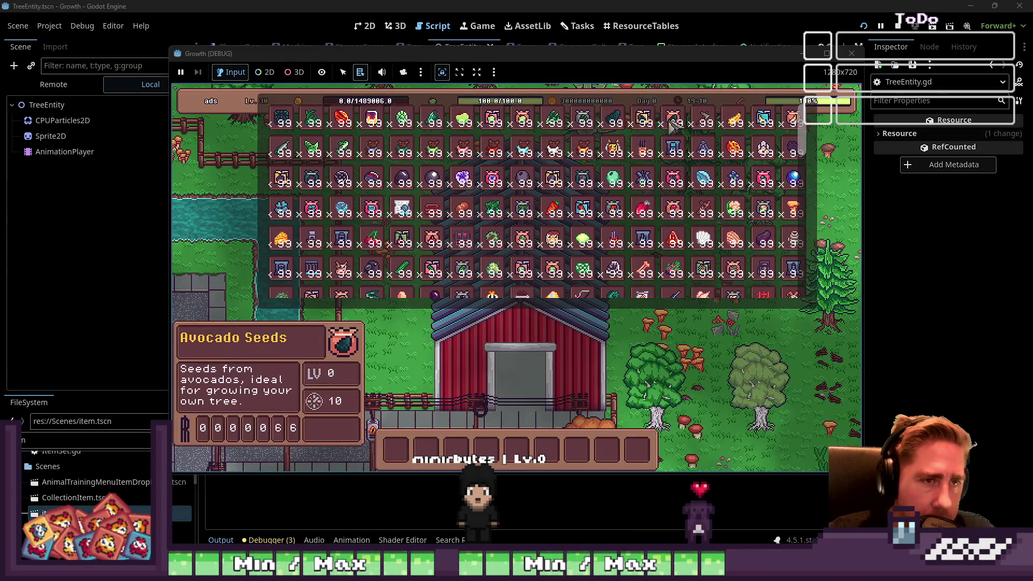
drag(518, 327, 400, 454)
key(Escape)
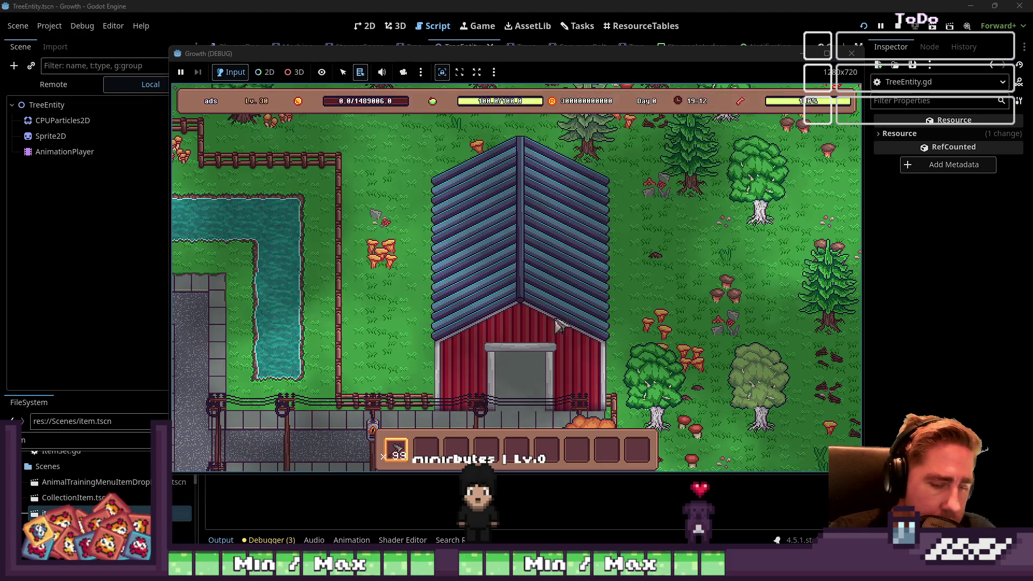
scroll(570, 308, up, 1)
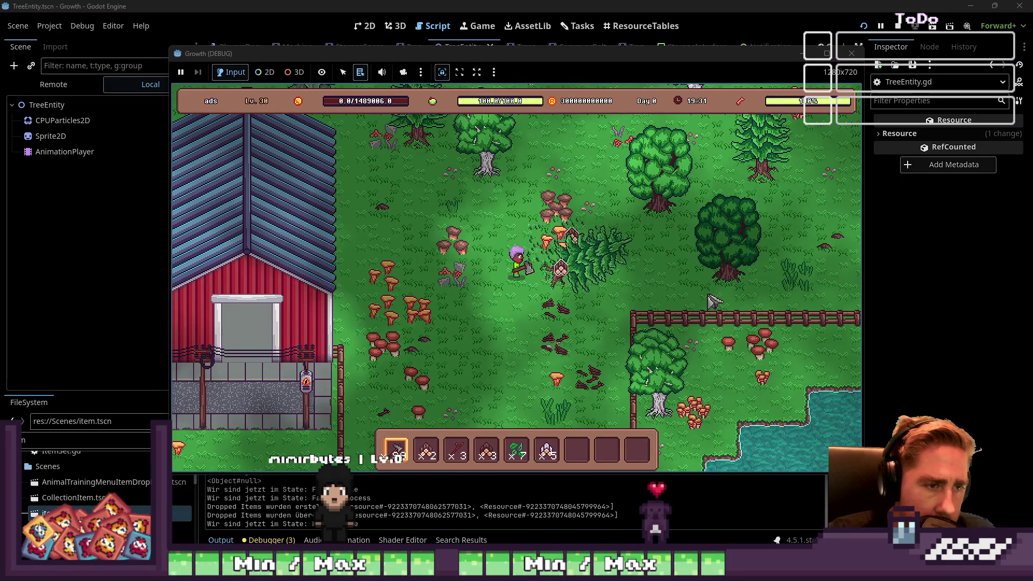
- Walk away from the chopped tree's dropped items and return to TreeEntity.gd in the editor
key(w)
key(a)
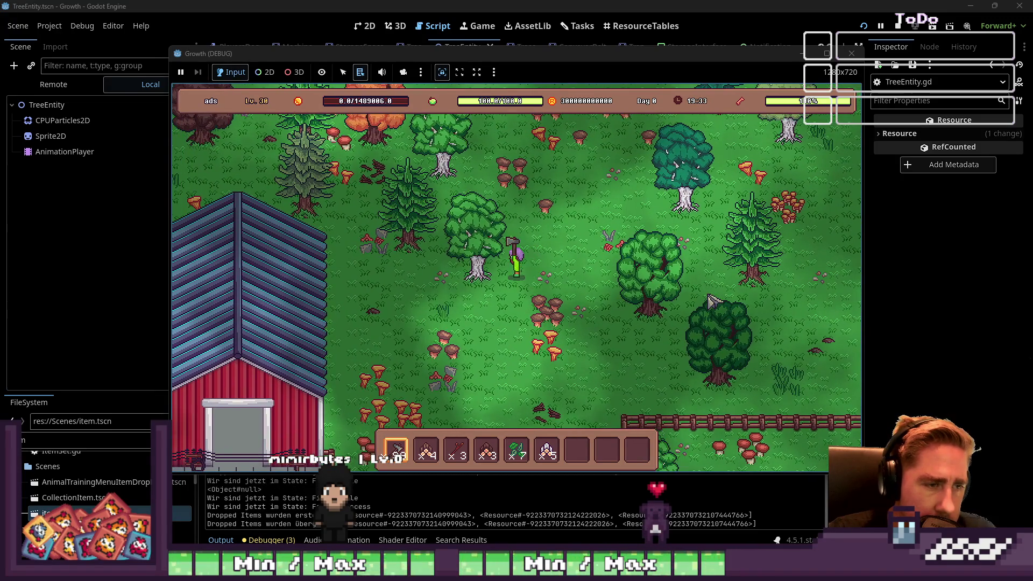
key(w)
key(a)
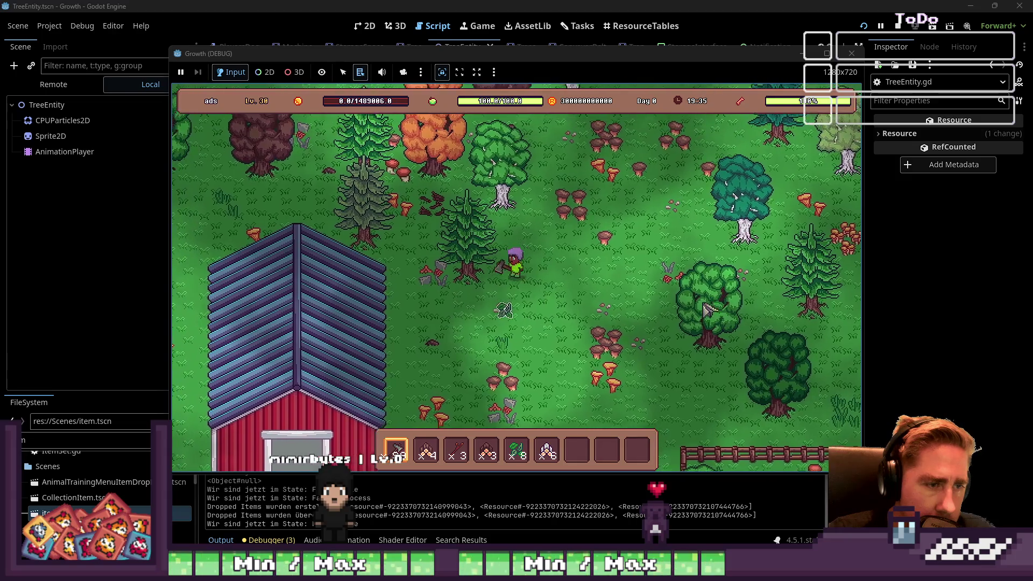
click(650, 4)
click(542, 191)
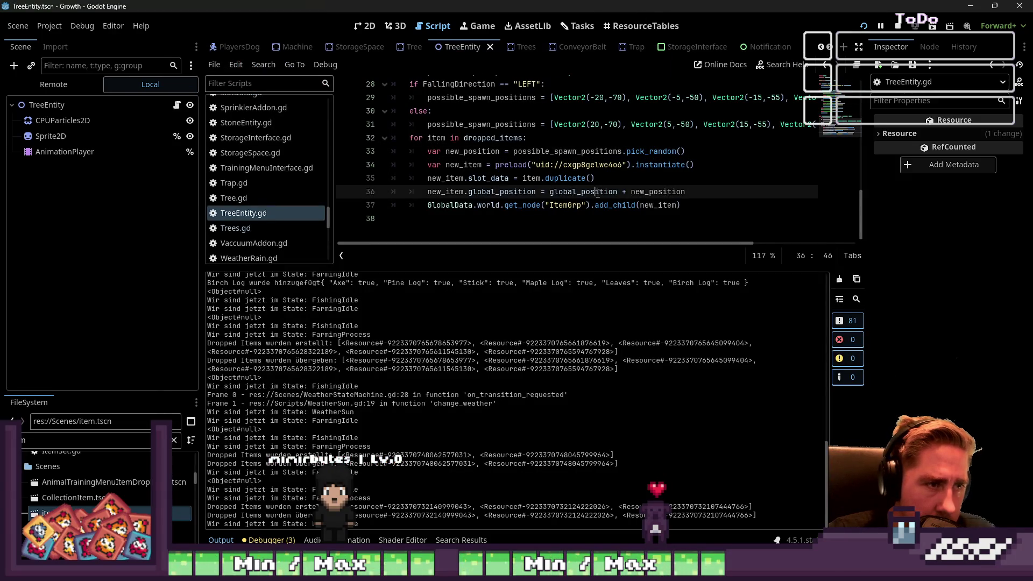
- Add an 'await get_tree().create_timer(0.1)' line after the drop loop body
scroll(574, 198, up, 1)
scroll(575, 197, down, 1)
click(552, 139)
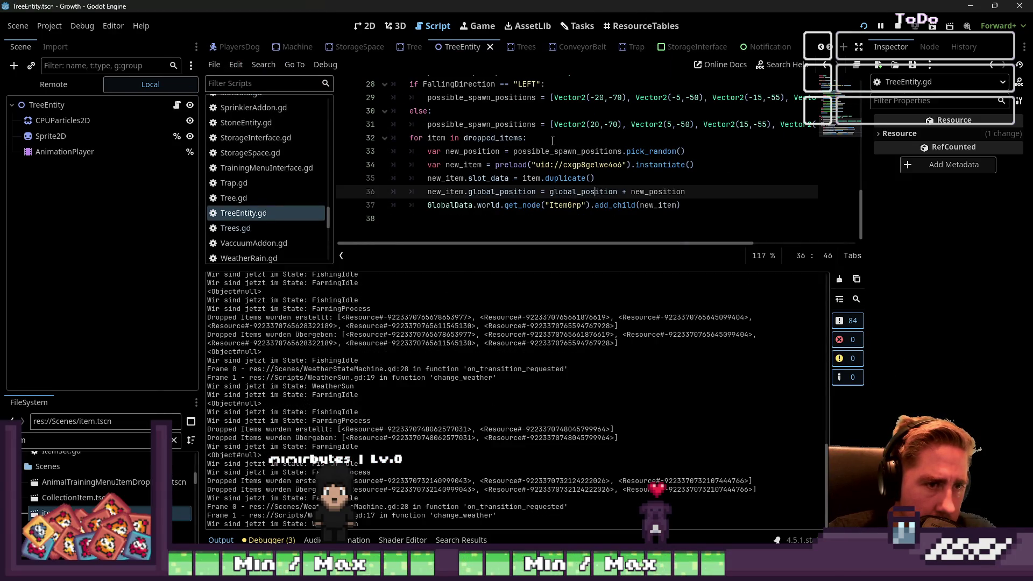
key(Down)
key(Down)
key(Down)
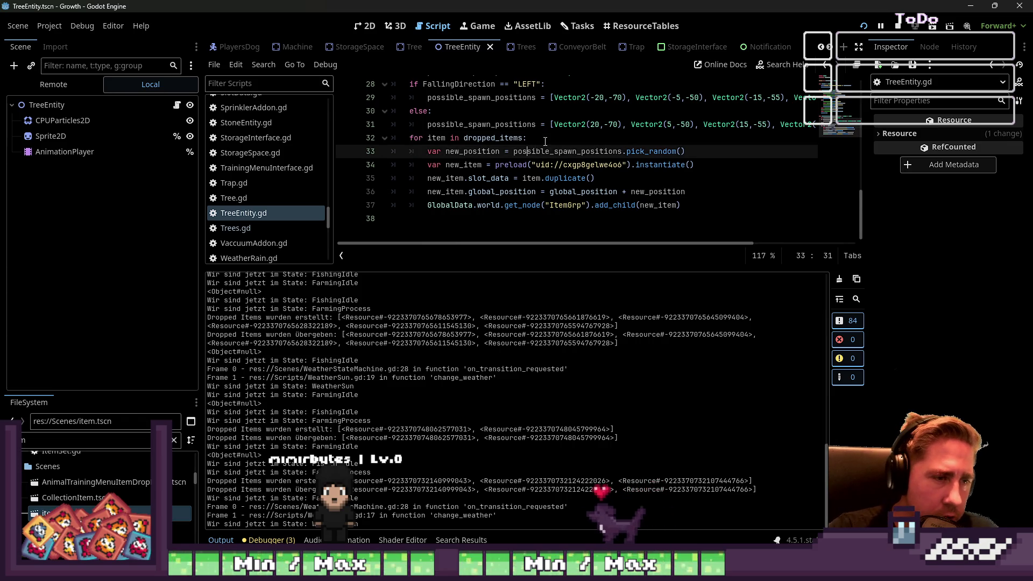
text(a)
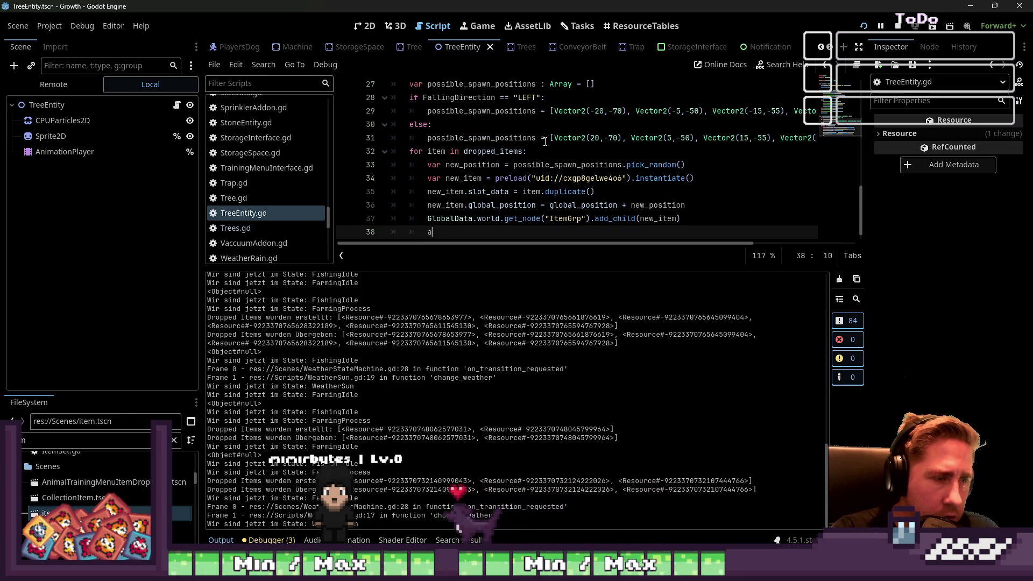
text(wait get_tree)
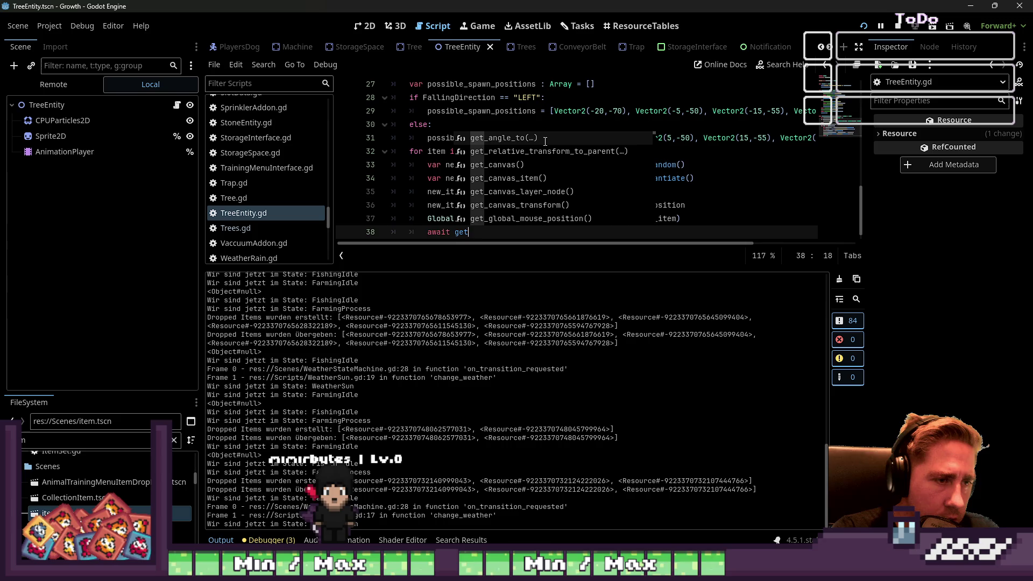
key(Return)
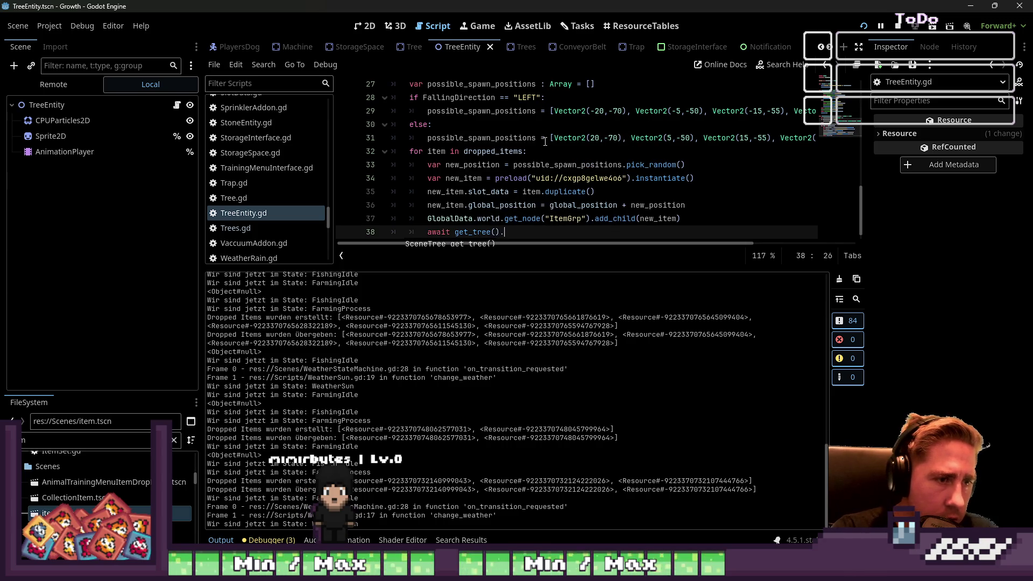
text(creat)
key(Return)
text(0.)
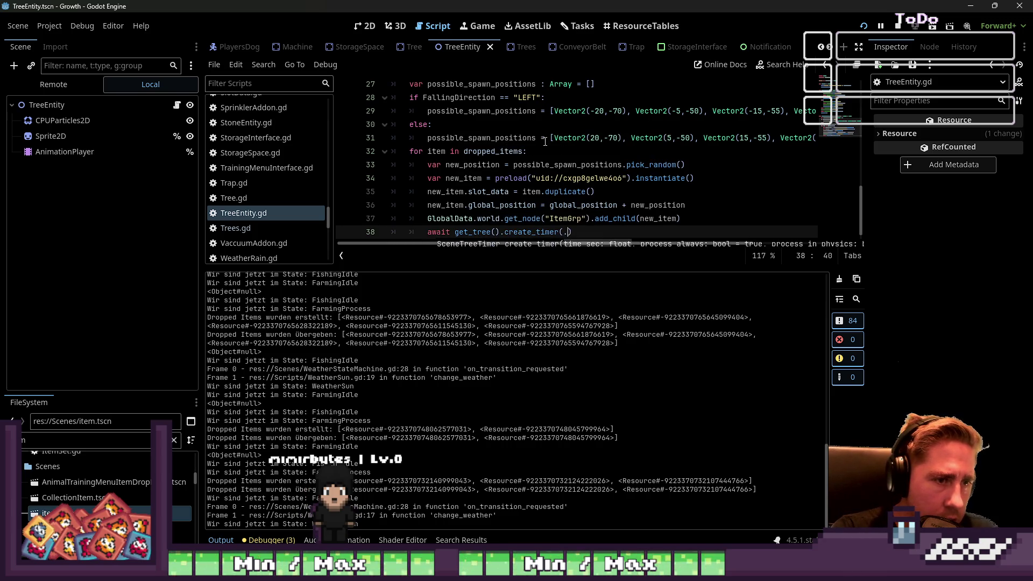
text(1))
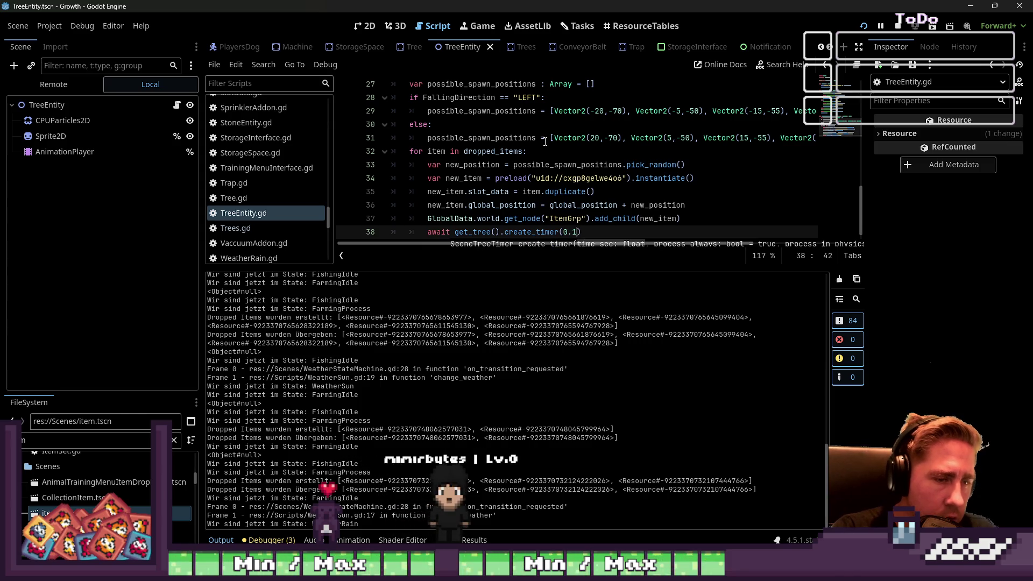
- Change the timer duration to 0.01 and append '.timeout' to the timer line
mouse_move(584, 236)
mouse_down()
mouse_move(584, 253)
mouse_move(573, 220)
mouse_up()
click(576, 230)
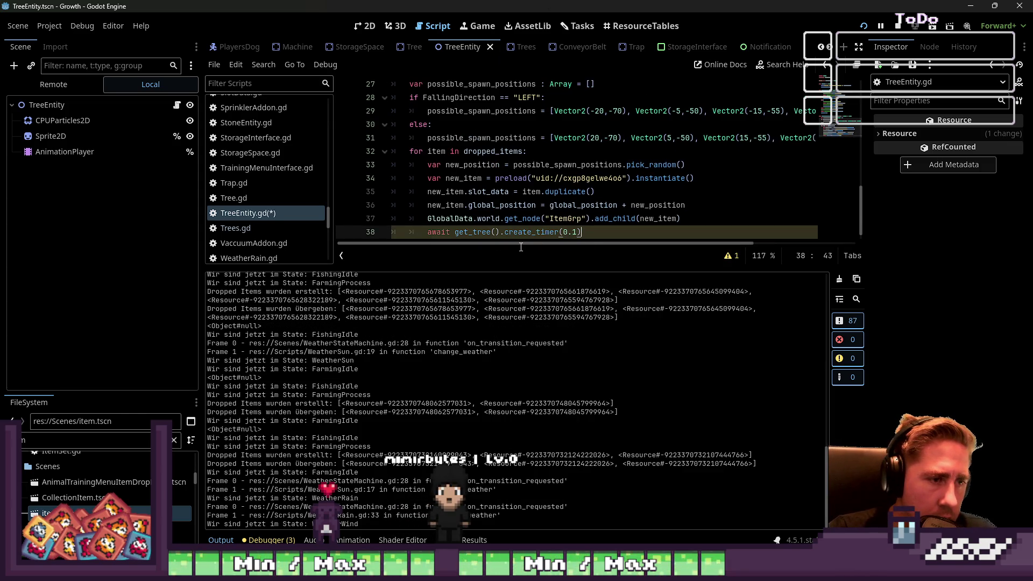
text(0)
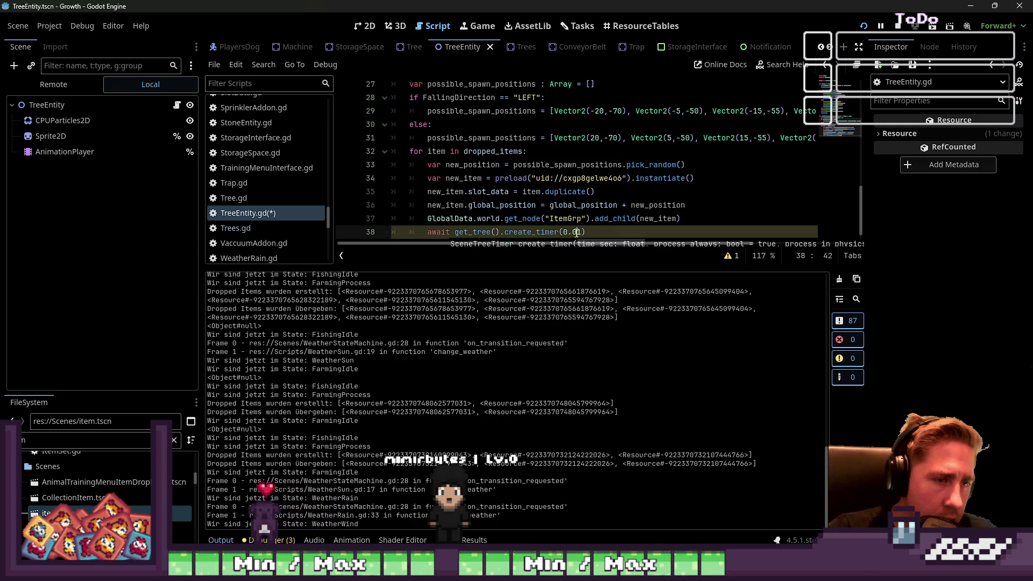
click(586, 209)
click(576, 231)
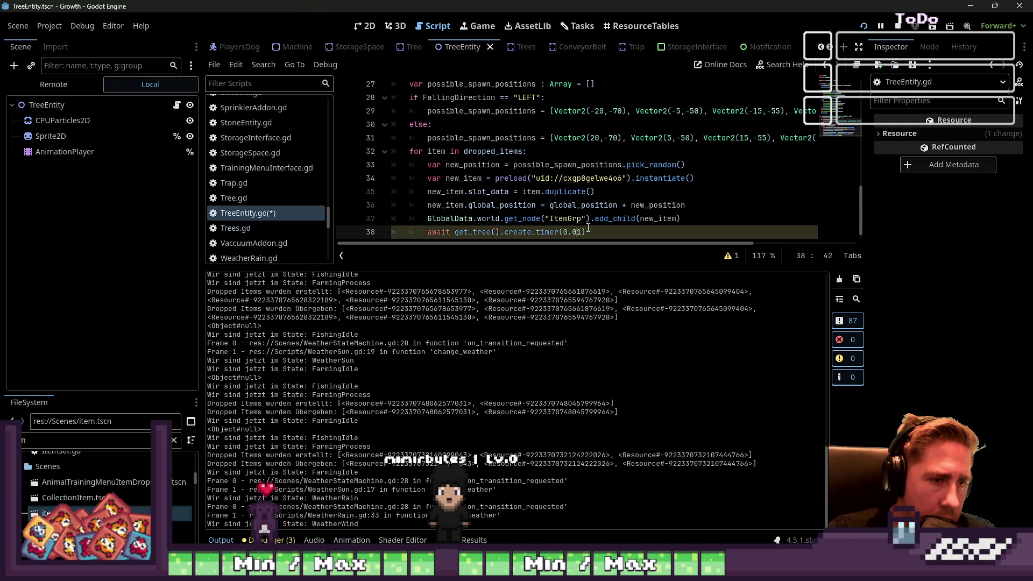
scroll(548, 227, down, 1)
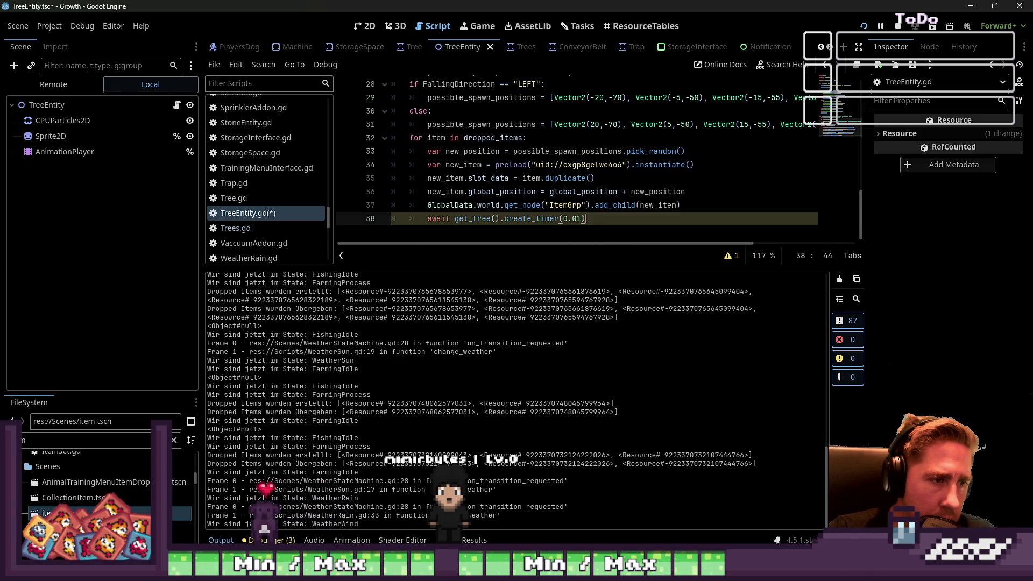
click(726, 257)
text(.)
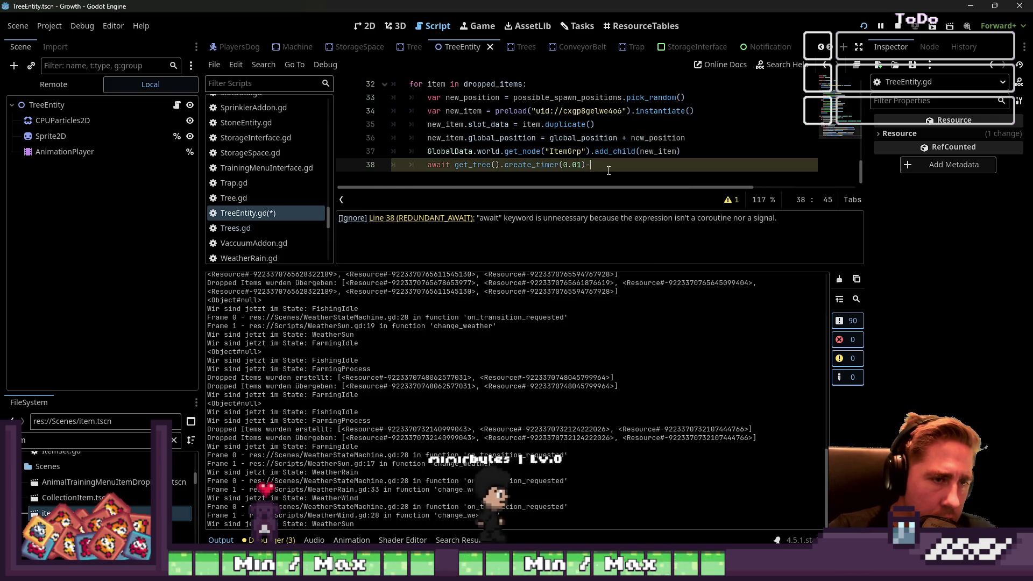
text(timeout)
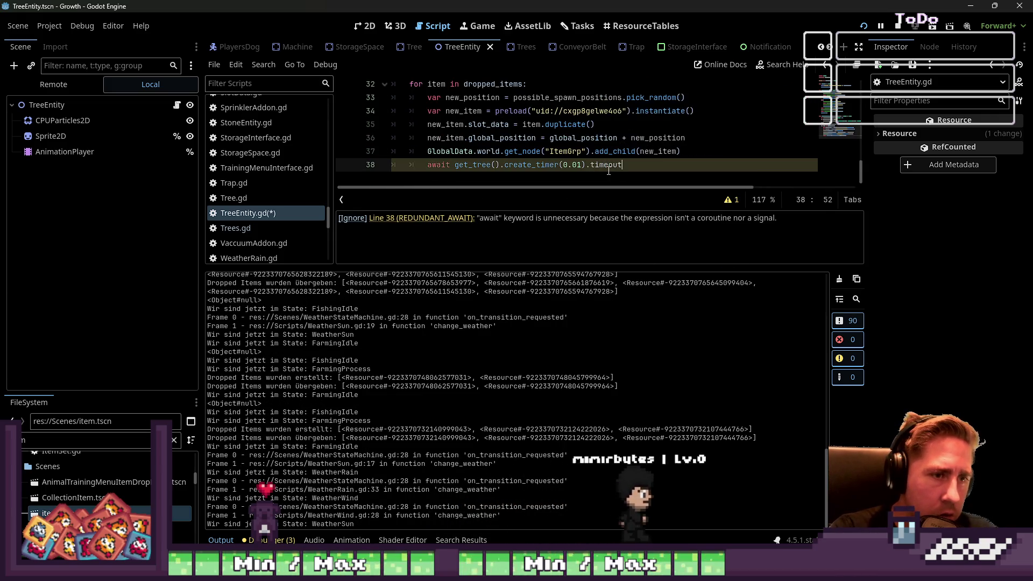
- Prefix the create_dropped_items drop calls with await and relaunch the game
scroll(460, 145, up, 1)
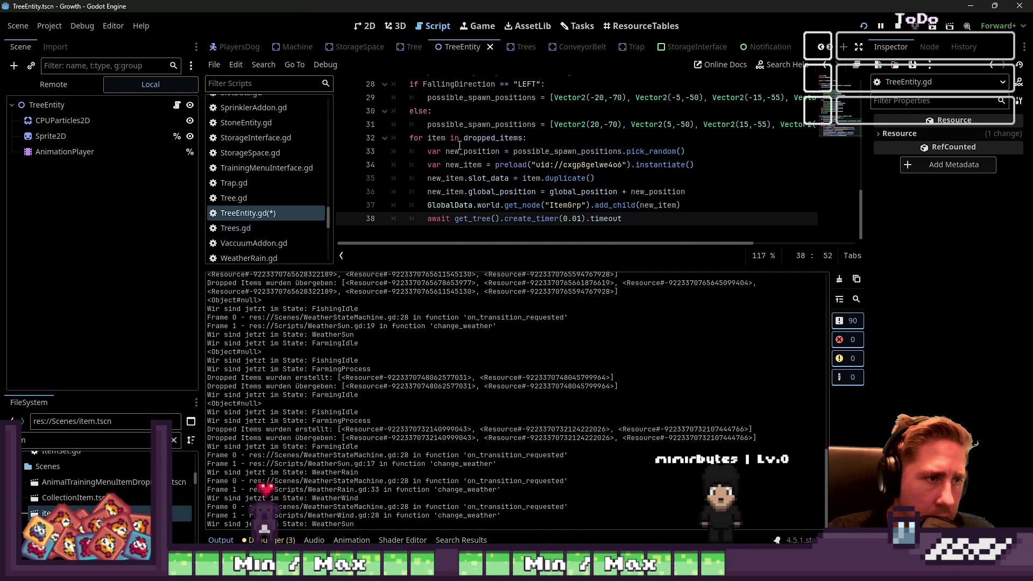
scroll(459, 150, up, 3)
double_click(438, 178)
scroll(531, 188, up, 2)
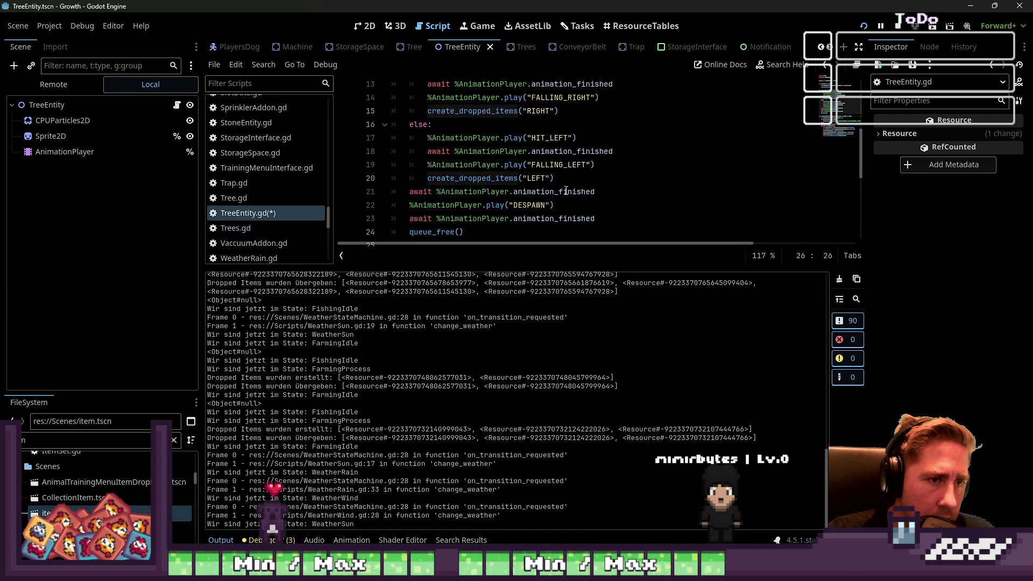
click(566, 191)
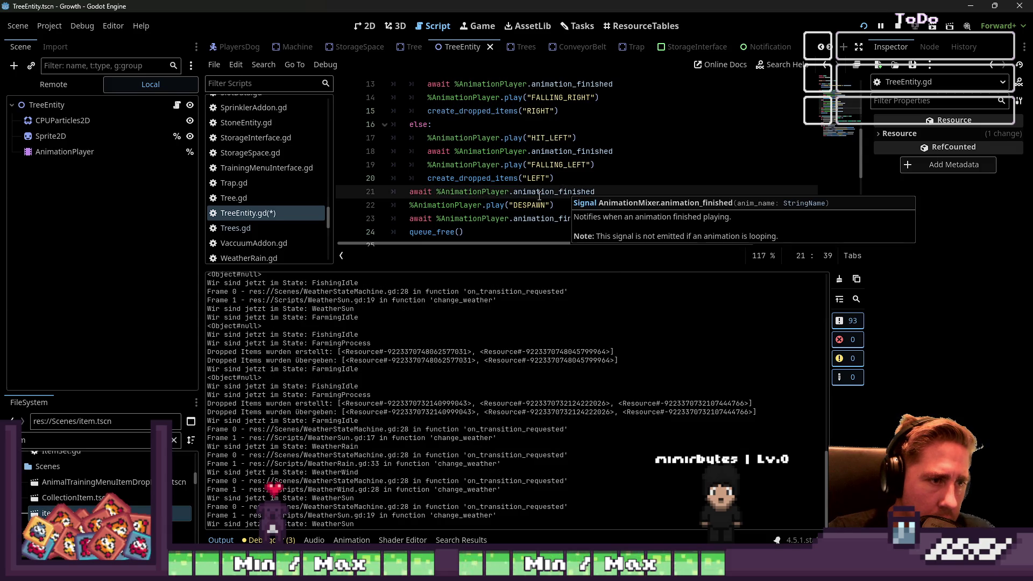
click(432, 179)
text(await)
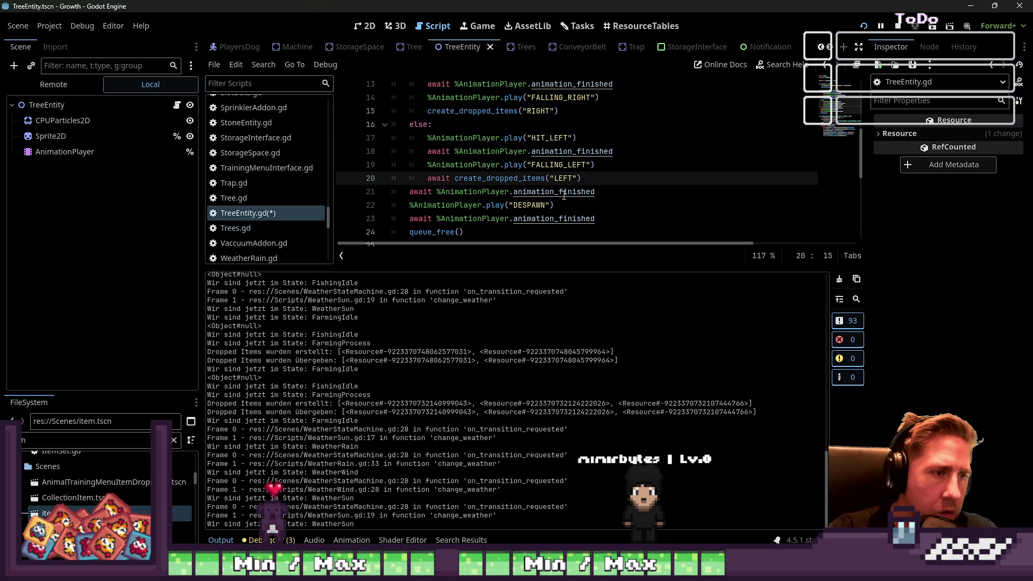
key(Up)
key(Up)
key(Up)
key(Home)
text(await)
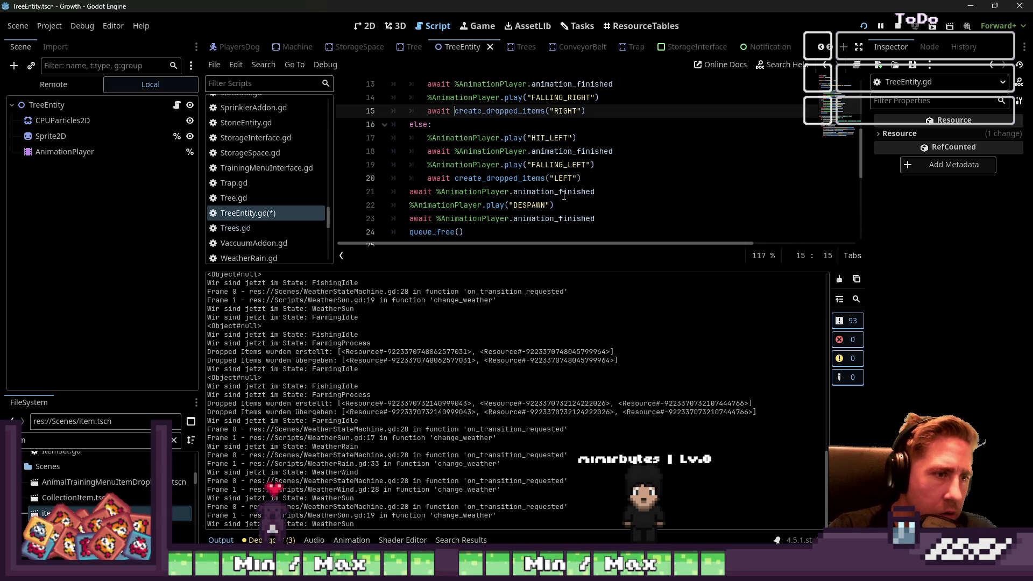
key(Down)
key(Down)
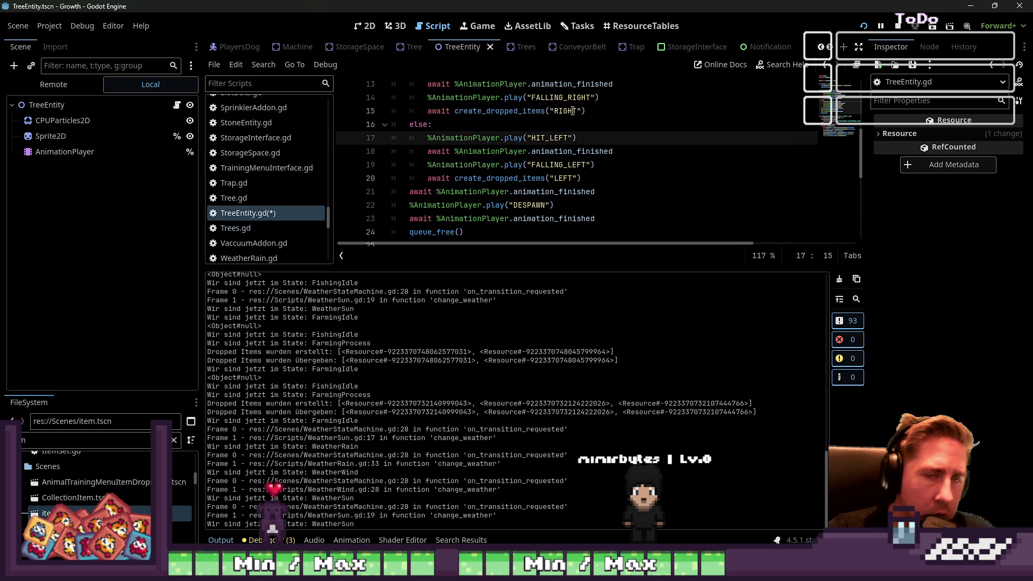
click(863, 25)
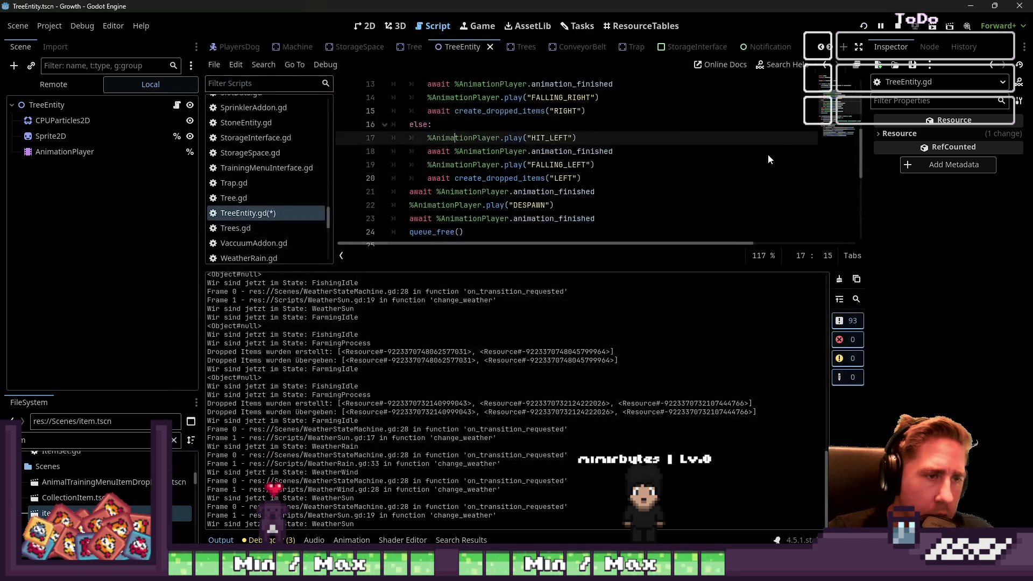
- Stop the game, delete both 'await ' prefixes on the drop calls, and run again
click(897, 26)
key(Down)
key(Down)
key(Down)
key(Up)
key(Up)
key(Up)
key(ctrl+BackSpace)
key(Delete)
key(Down)
key(Down)
key(Down)
key(ctrl+BackSpace)
key(Delete)
key(Up)
key(Up)
key(Up)
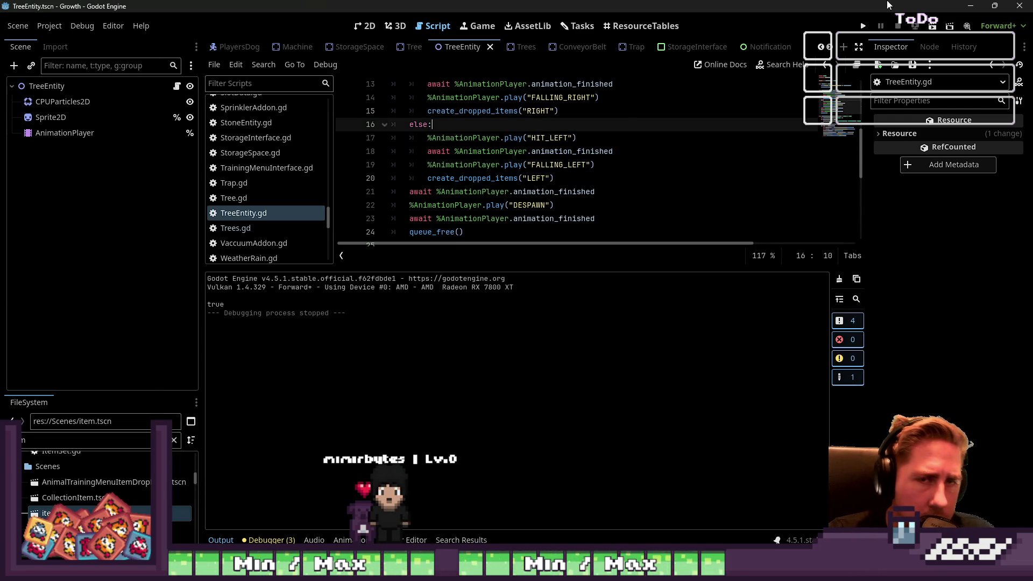
click(862, 27)
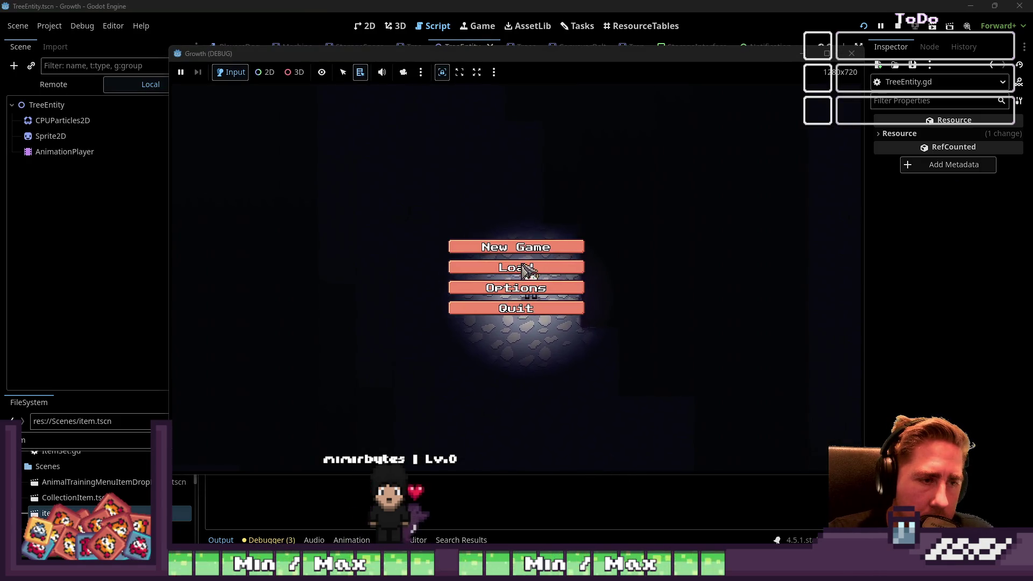
- Start a new game with character 'sad' and equip the axe in hotbar slot 1
click(516, 269)
click(546, 172)
text(sad)
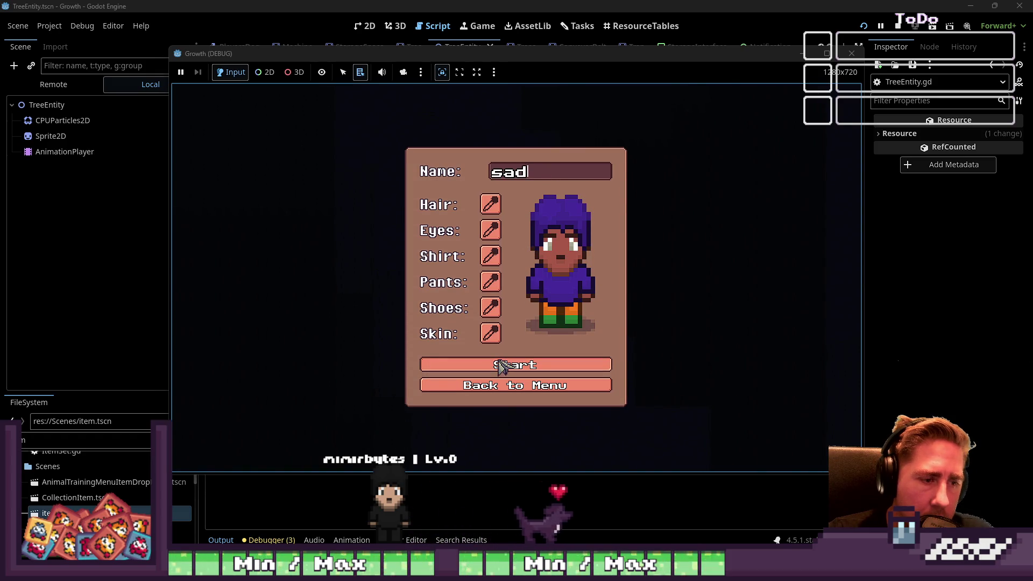
click(502, 372)
click(548, 172)
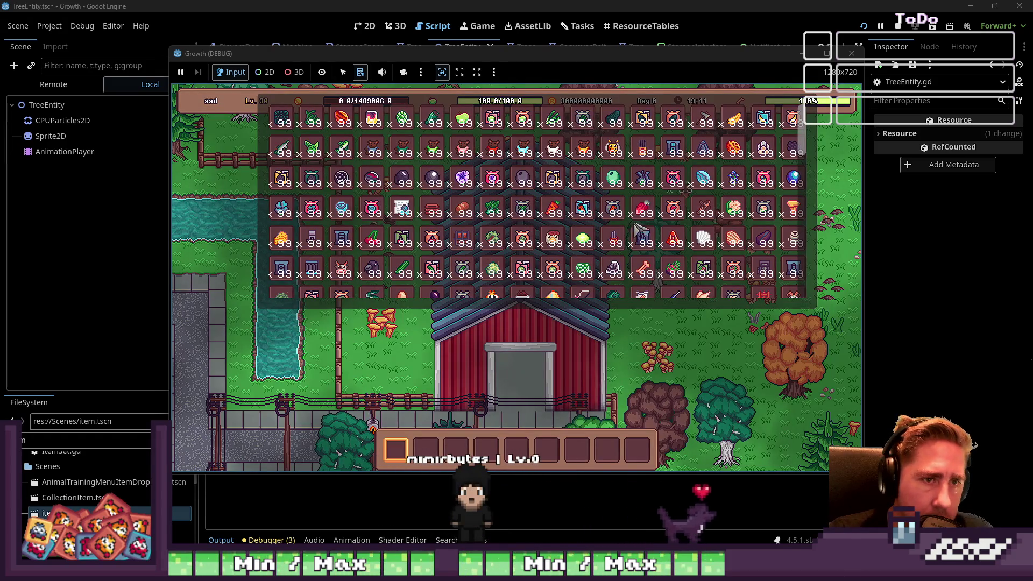
key(i)
key(1)
key(s)
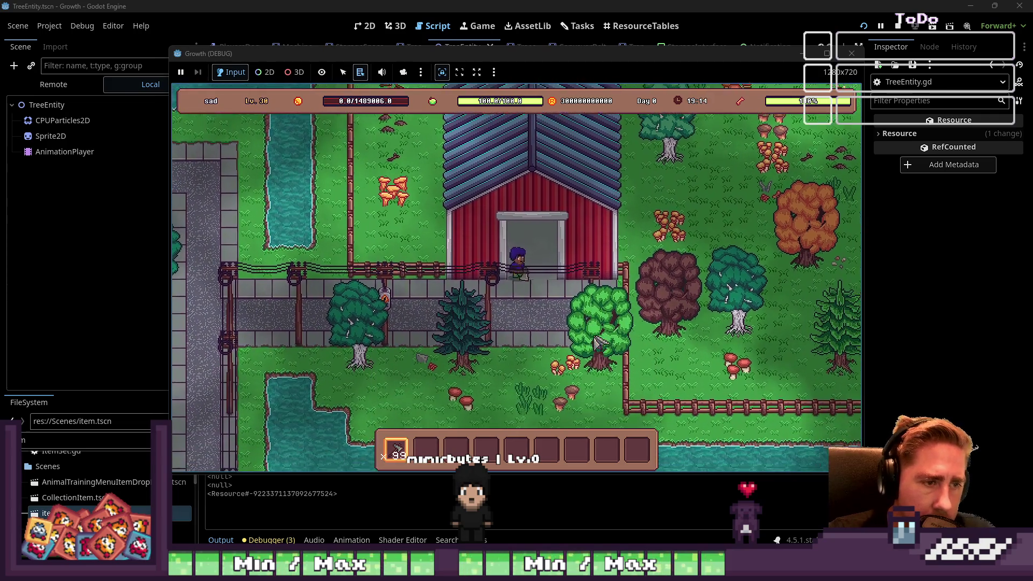
- Chop down a tree with the axe and walk over to collect its drops
click(598, 342)
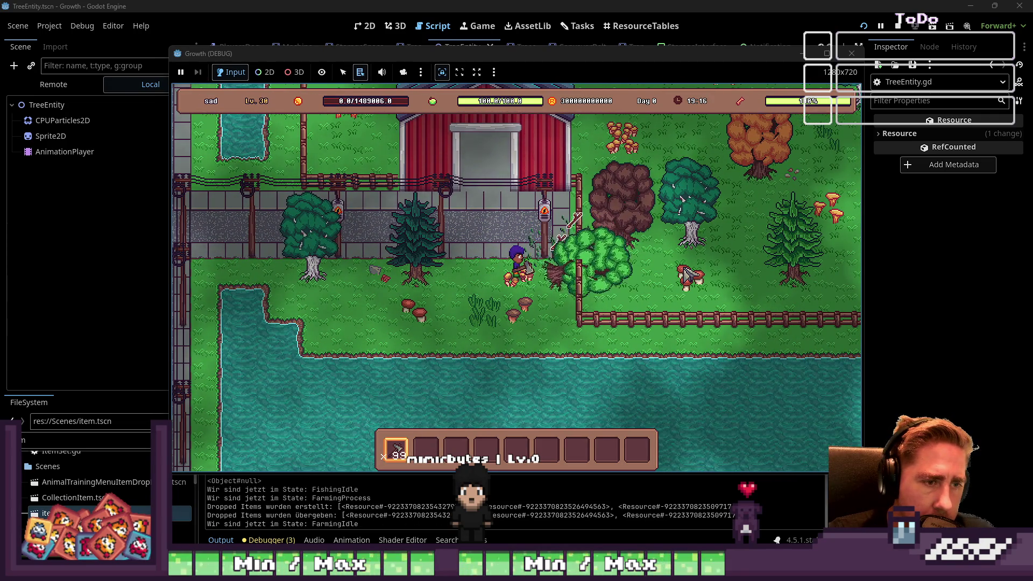
key(w)
key(d)
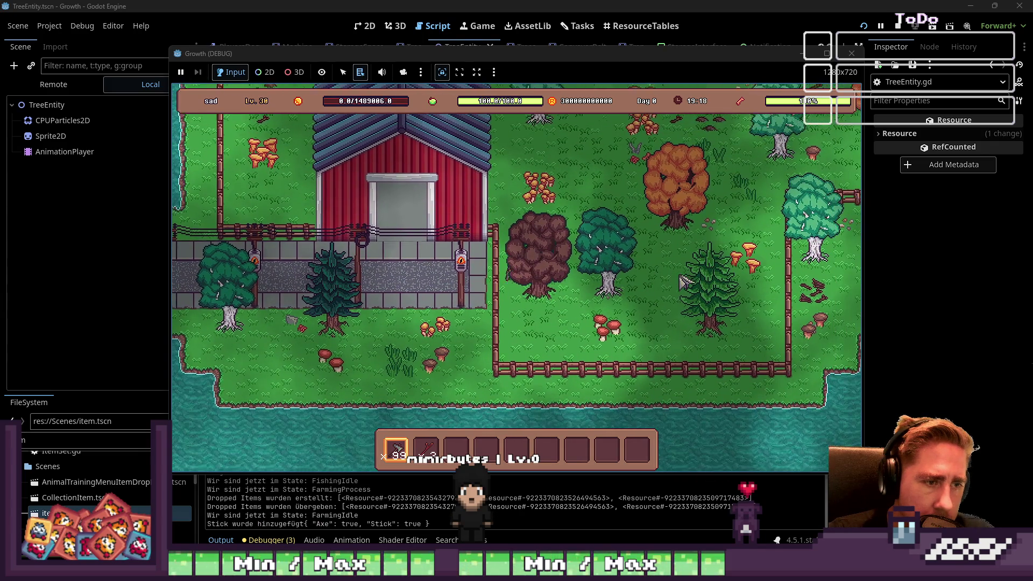
key(s)
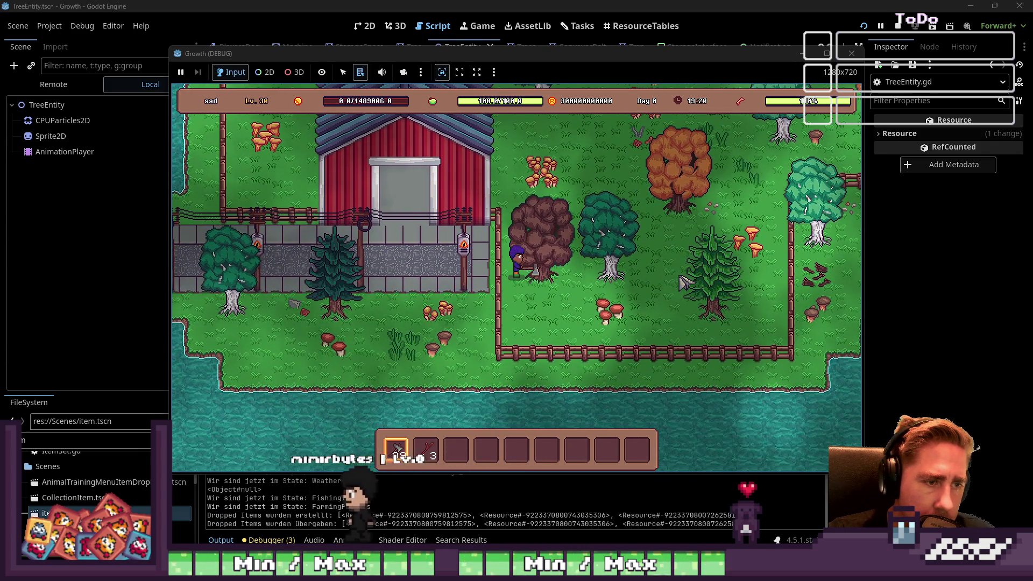
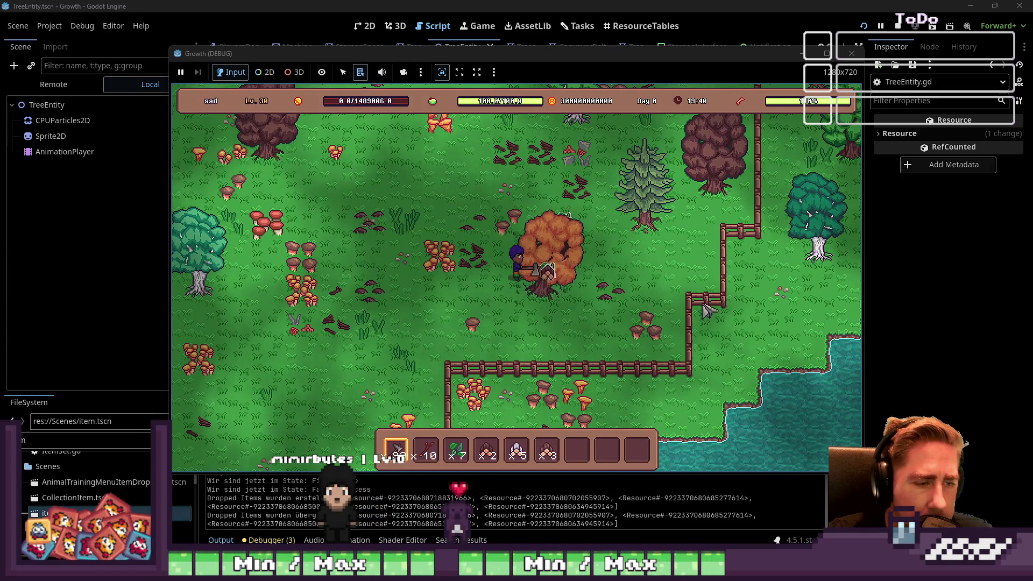
- Fell the orange tree and the pine tree with the axe, collecting their drops
key(d)
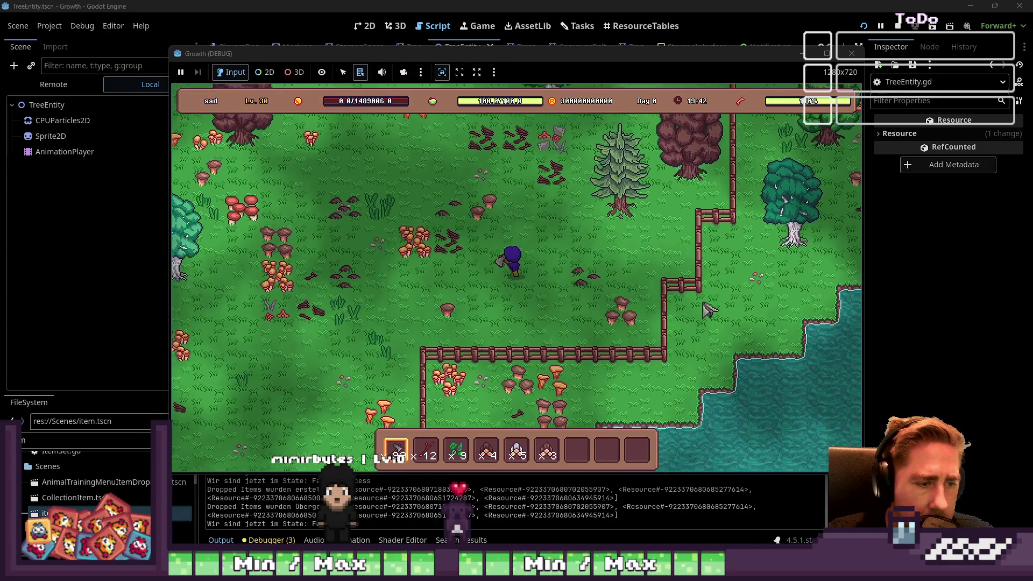
key(d)
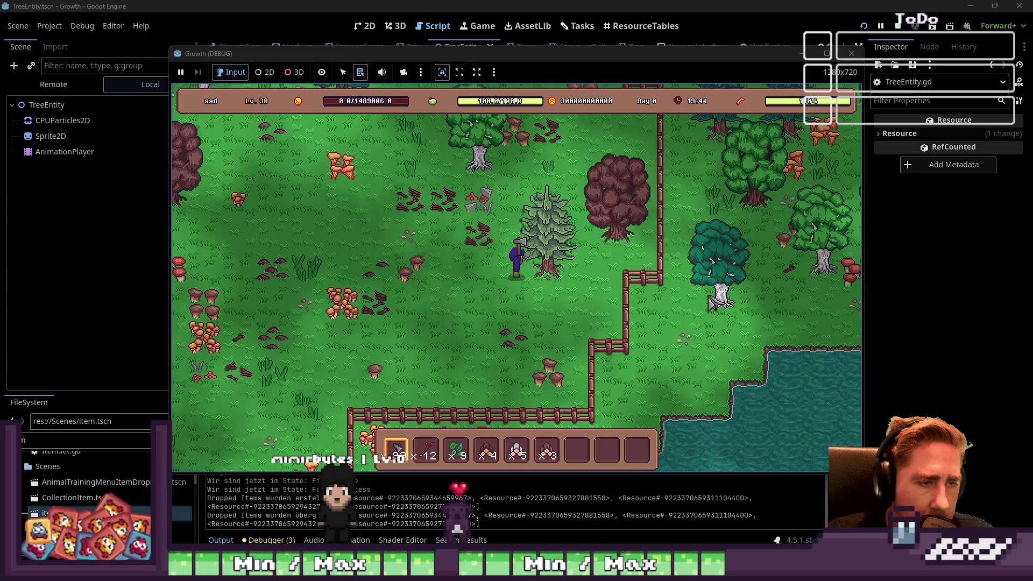
key(d)
key(w)
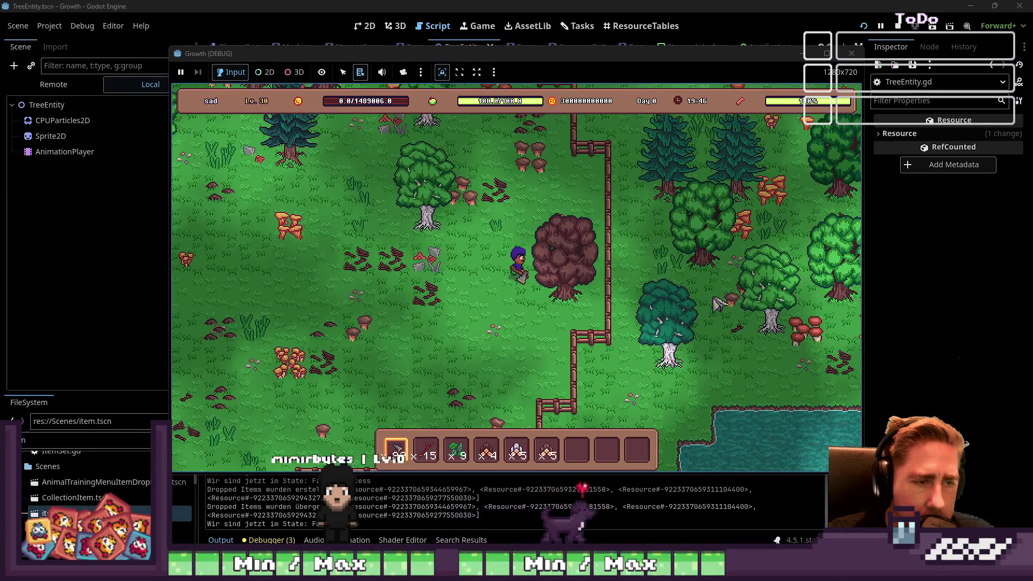
- Fell the brown tree and the next tree, then close the game to stop debugging
key(d)
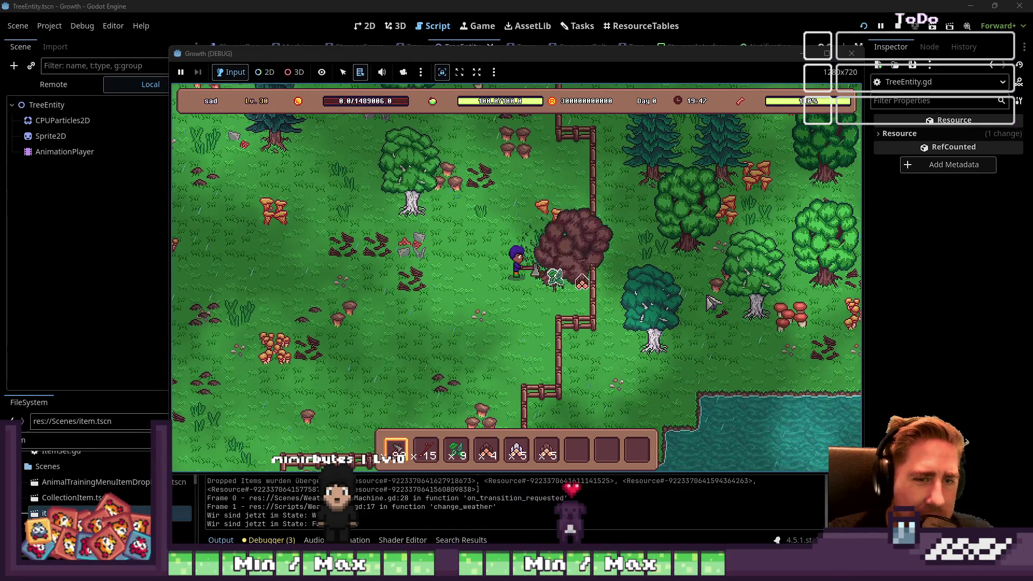
key(d)
key(w)
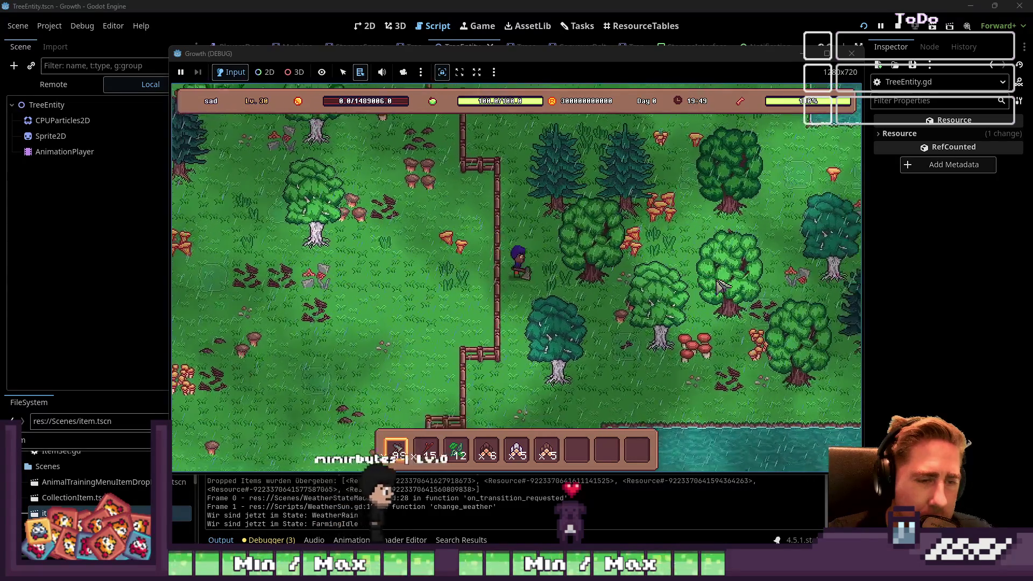
key(d)
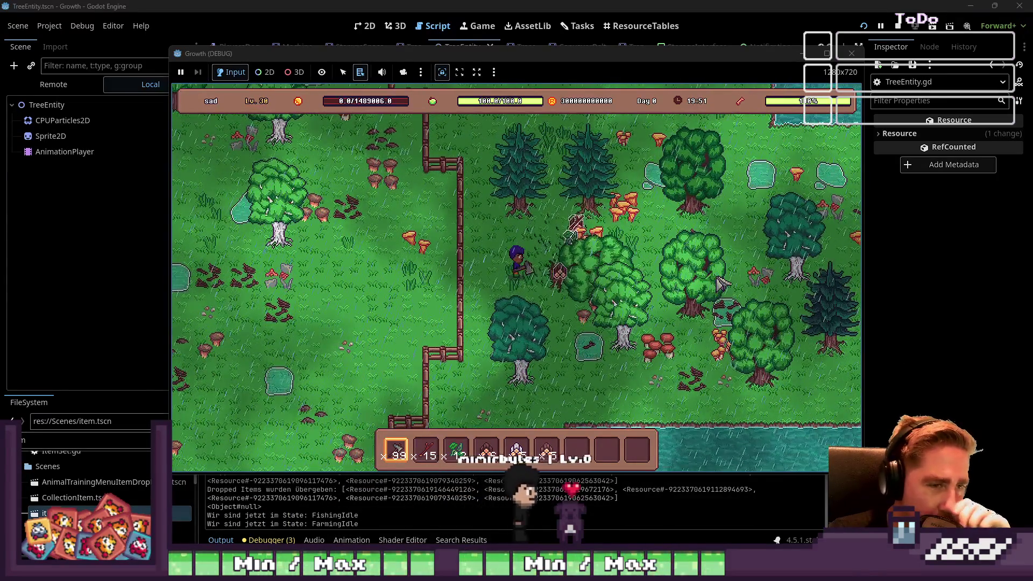
key(d)
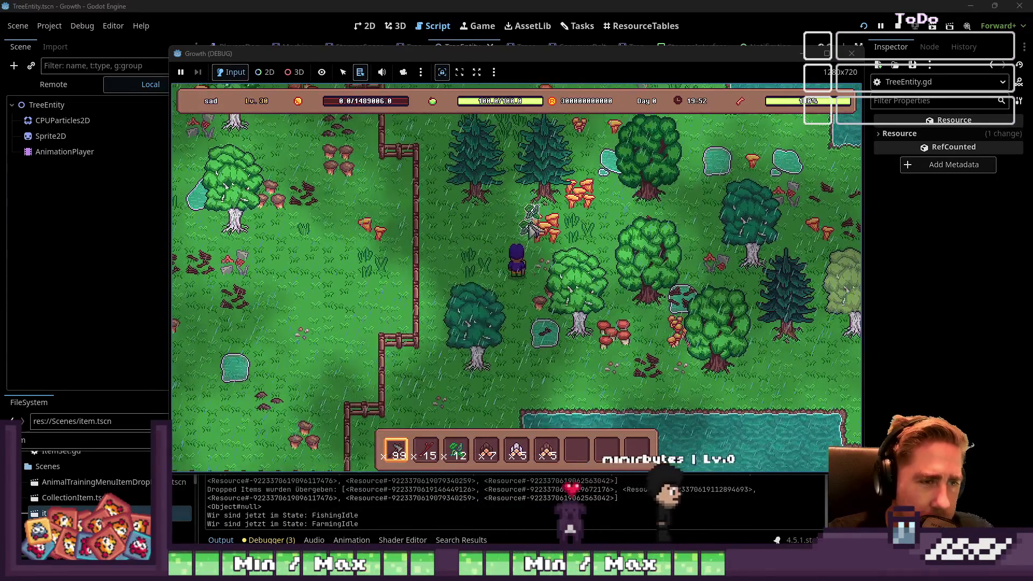
click(441, 47)
key(F8)
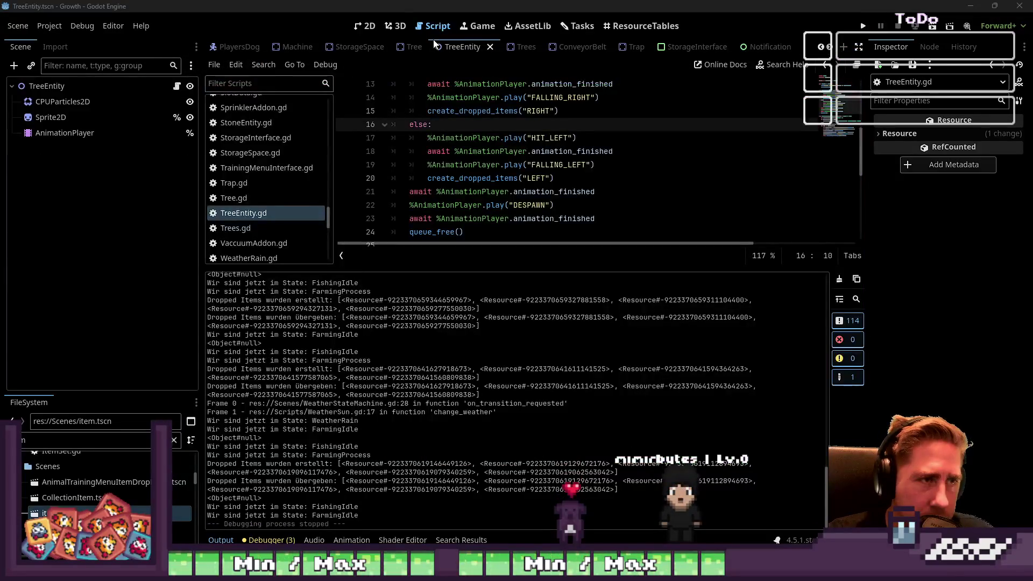
- Enlarge the TreeEntity.gd editor and go to create_dropped_items' LEFT spawn list on line 29
click(366, 25)
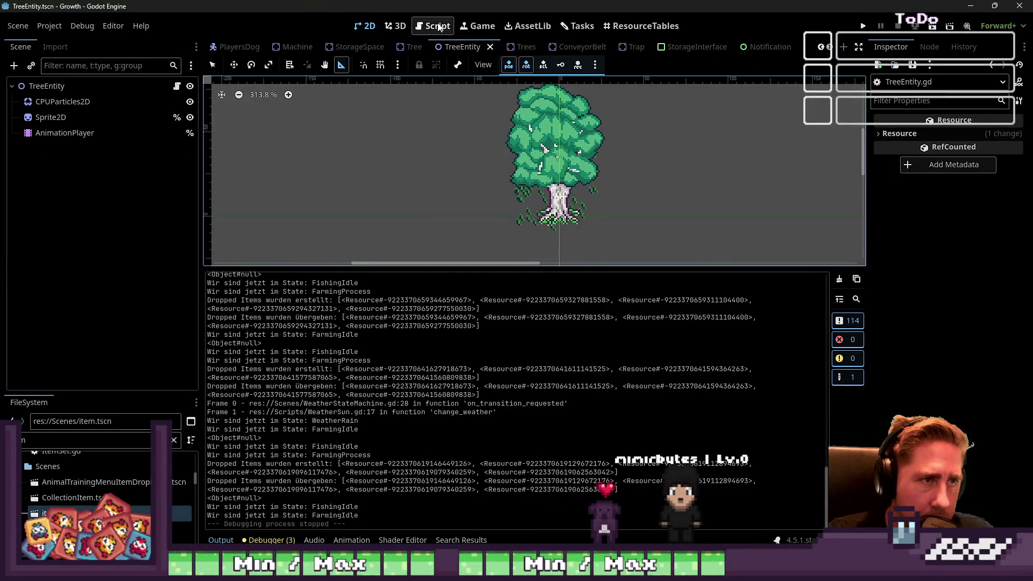
click(439, 26)
scroll(527, 215, up, 5)
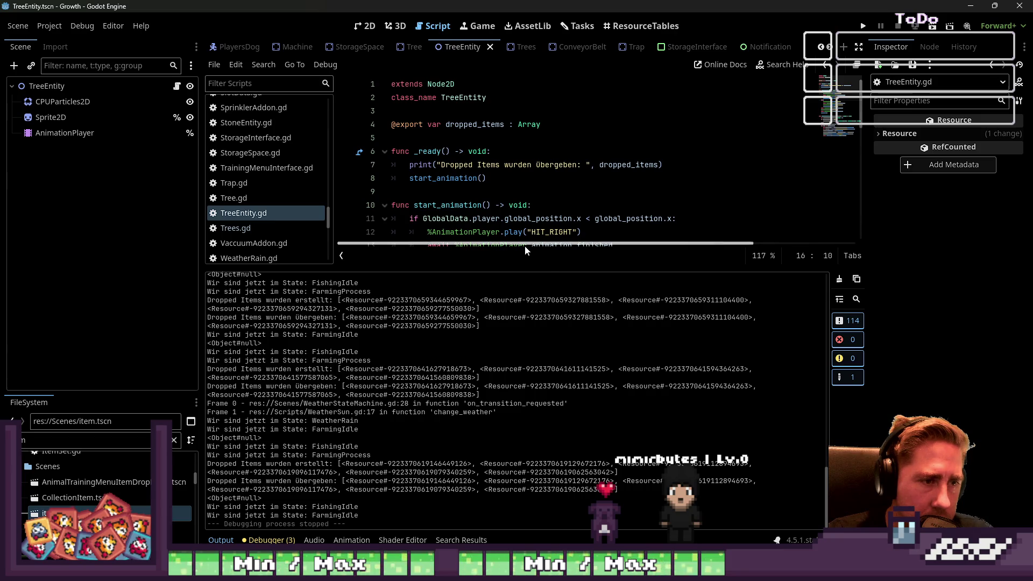
drag(525, 246, 511, 527)
scroll(588, 227, down, 6)
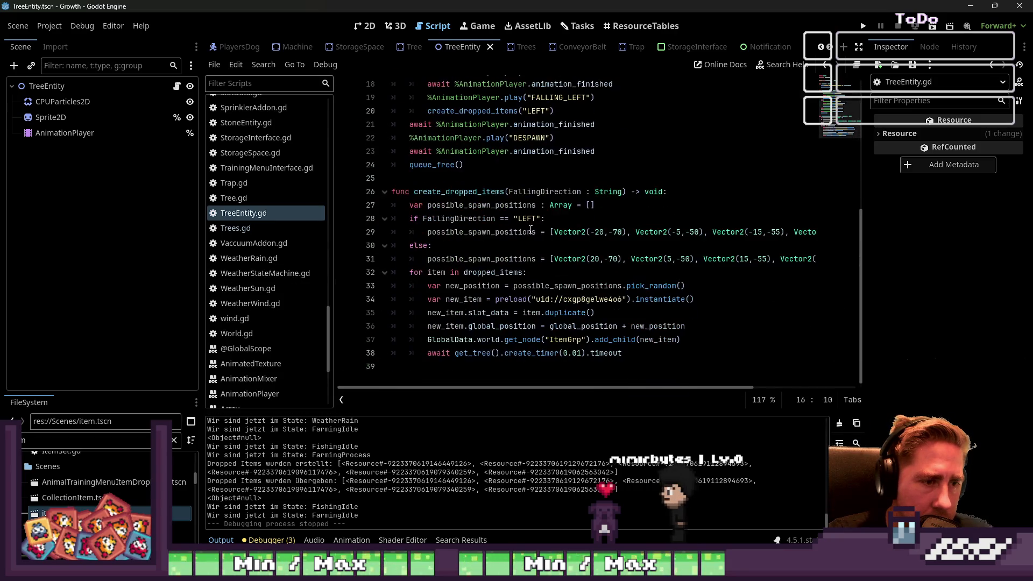
click(598, 232)
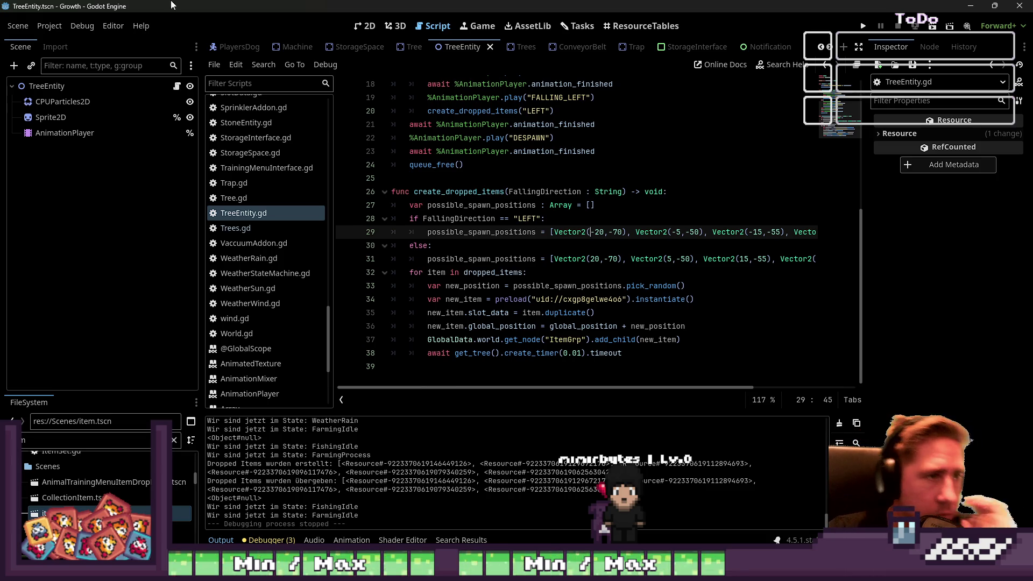
click(368, 26)
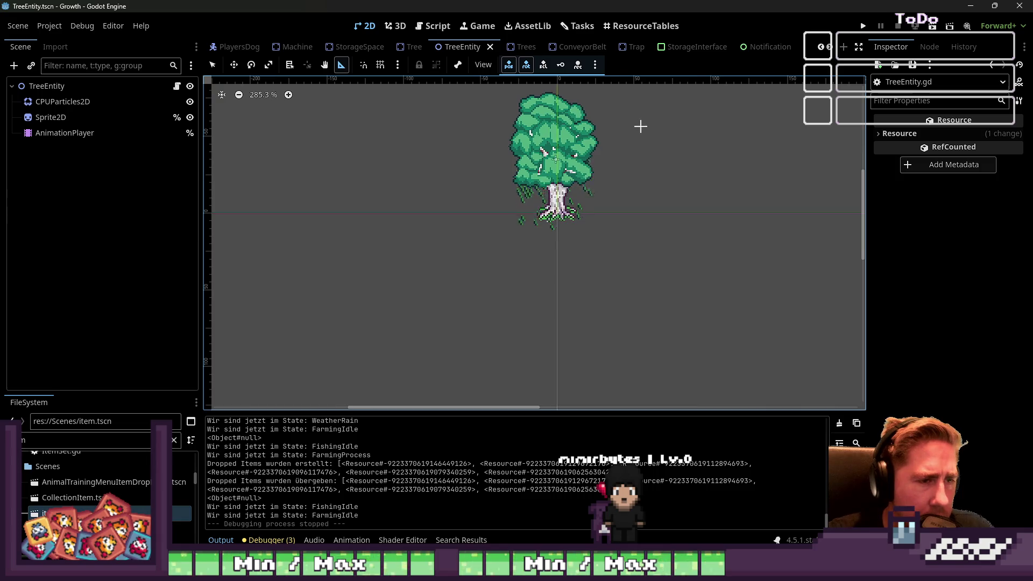
scroll(558, 124, up, 3)
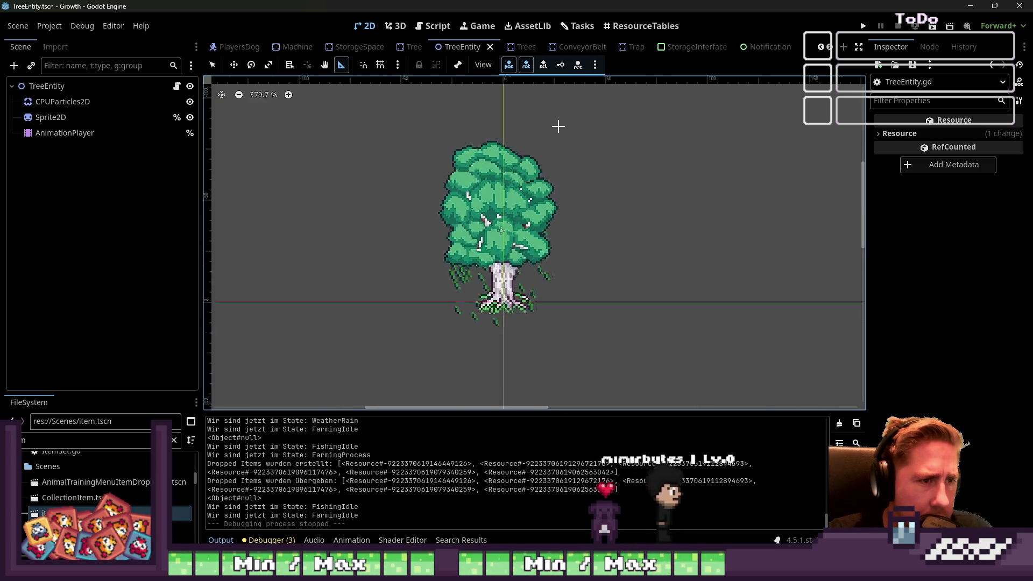
mouse_move(507, 178)
mouse_down()
mouse_move(597, 263)
mouse_move(646, 280)
mouse_move(566, 286)
mouse_up()
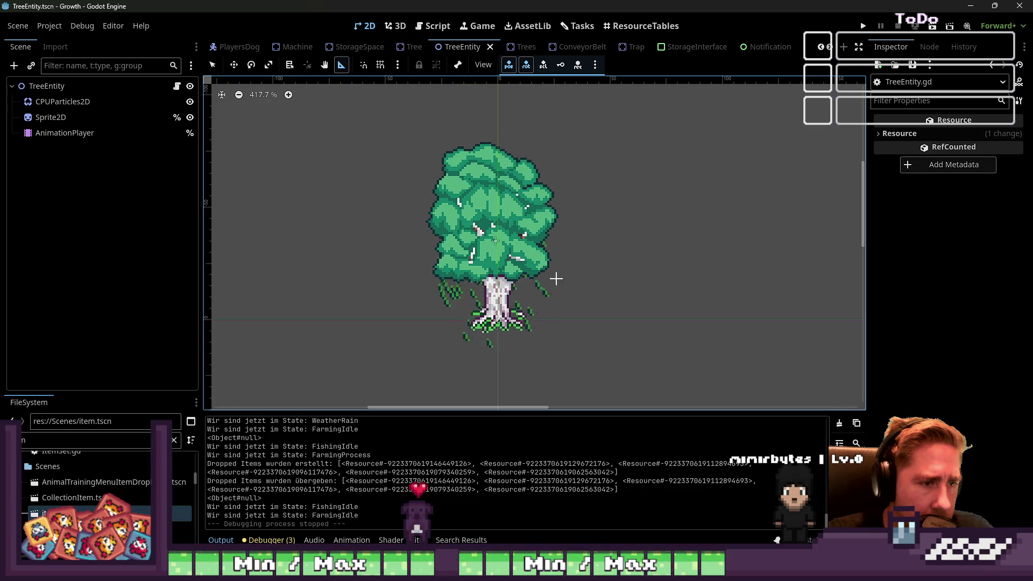
mouse_move(522, 199)
mouse_down()
mouse_move(692, 278)
mouse_move(495, 206)
mouse_up()
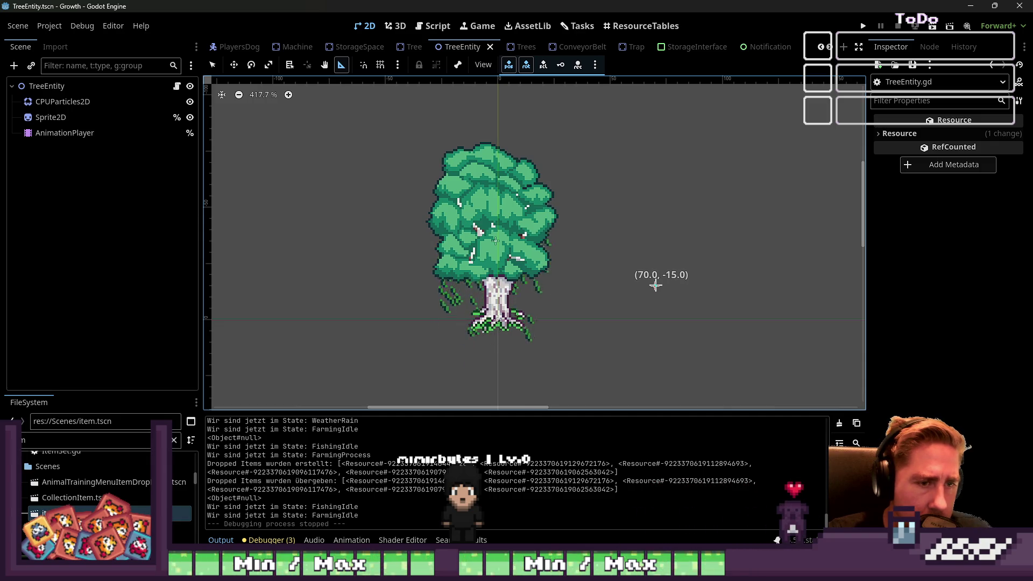
click(433, 26)
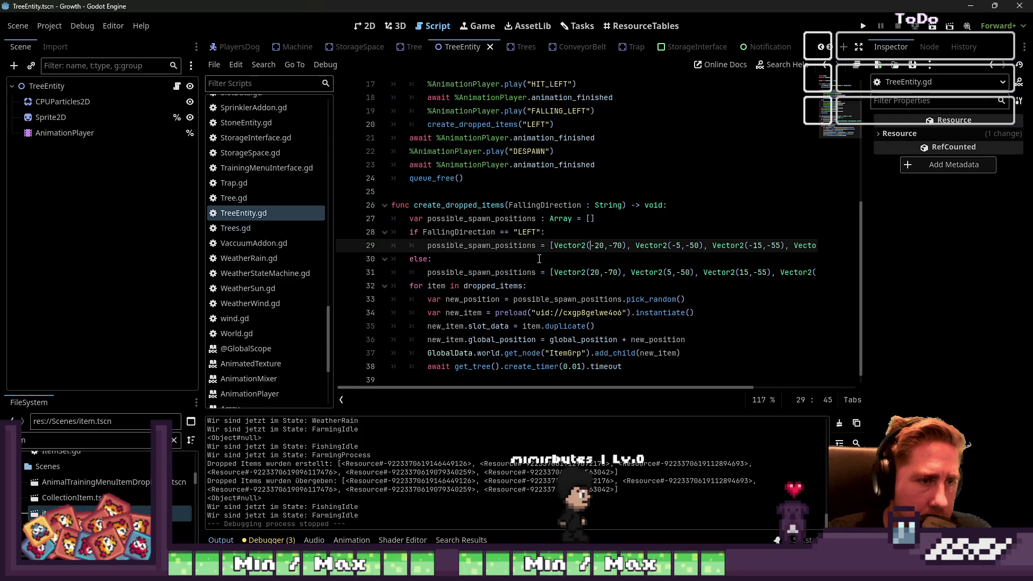
- Add a scratch line 29 with the 2D-measured offsets '8, 67 70, -15' above the LEFT spawn list
click(558, 237)
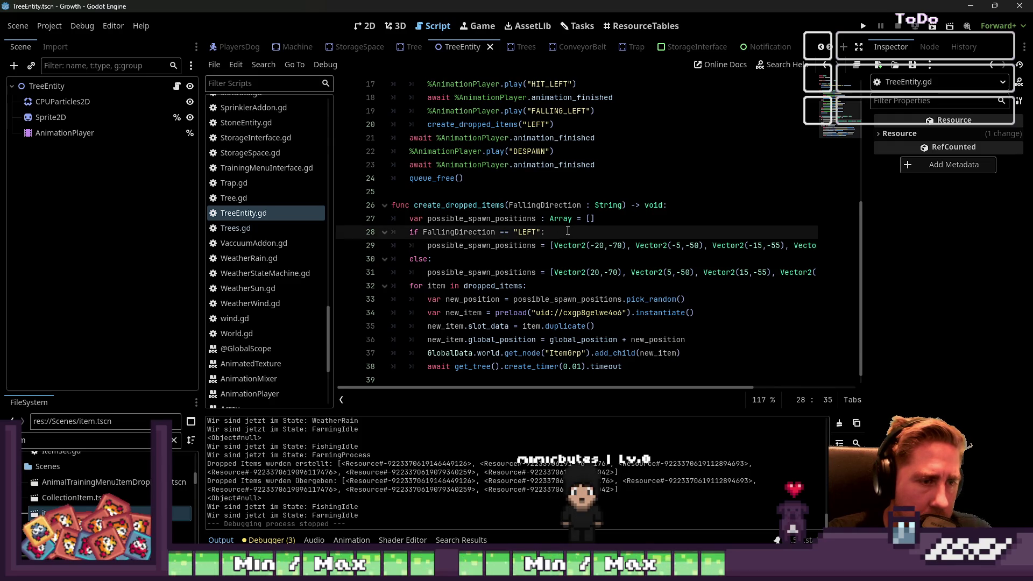
key(Return)
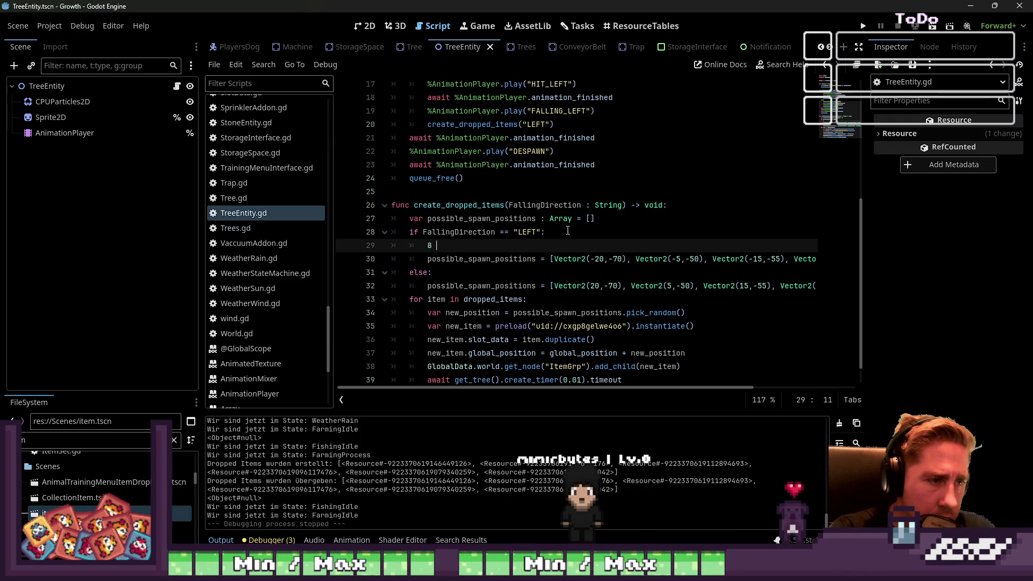
text(8,)
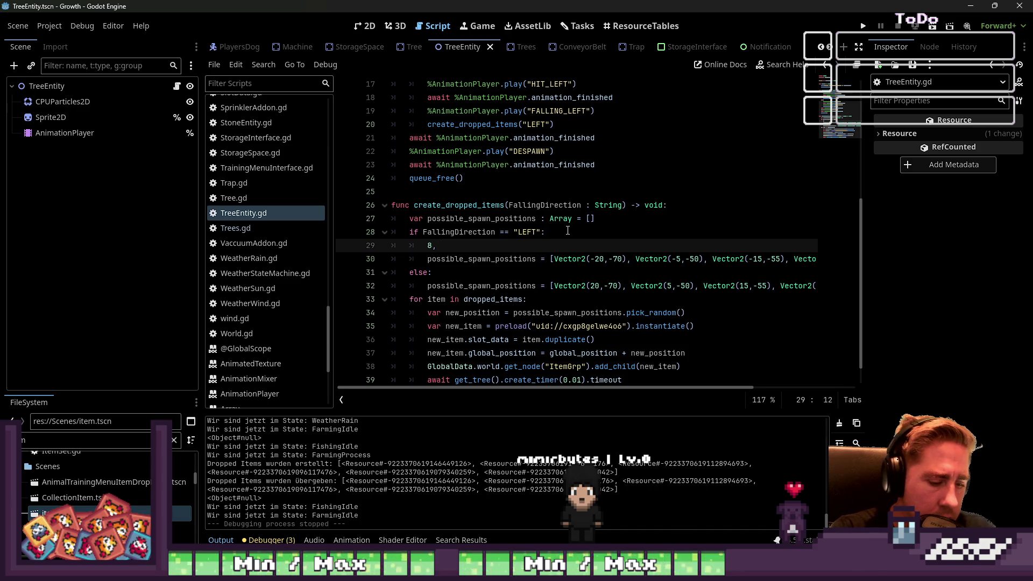
text(67)
key(shift+Home)
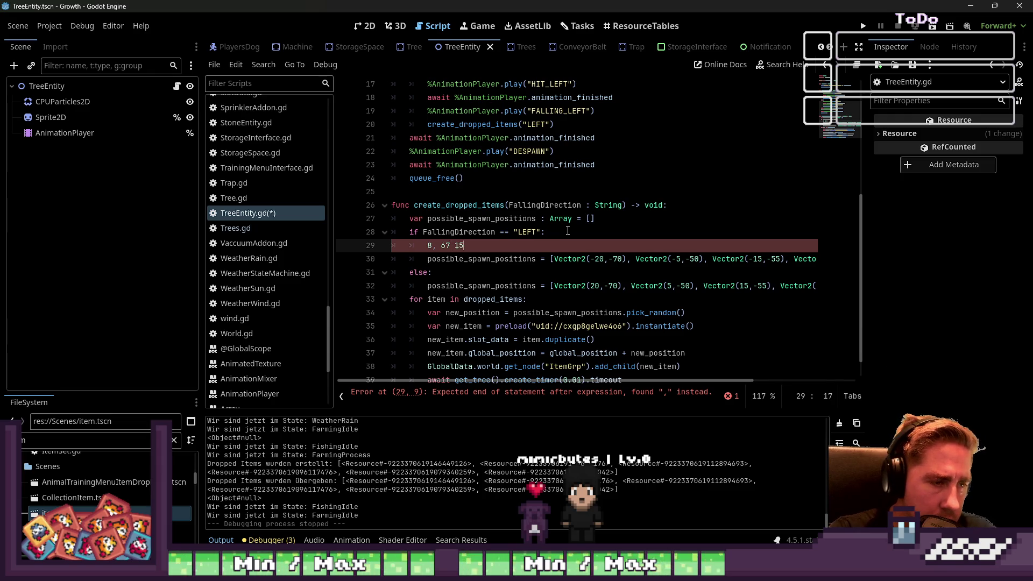
text(0)
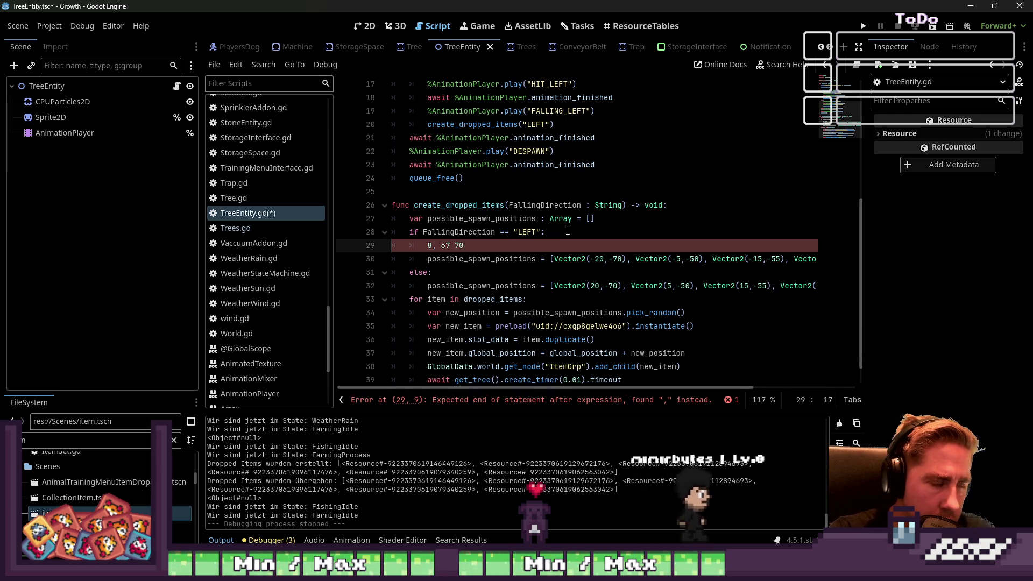
key(ctrl+F1)
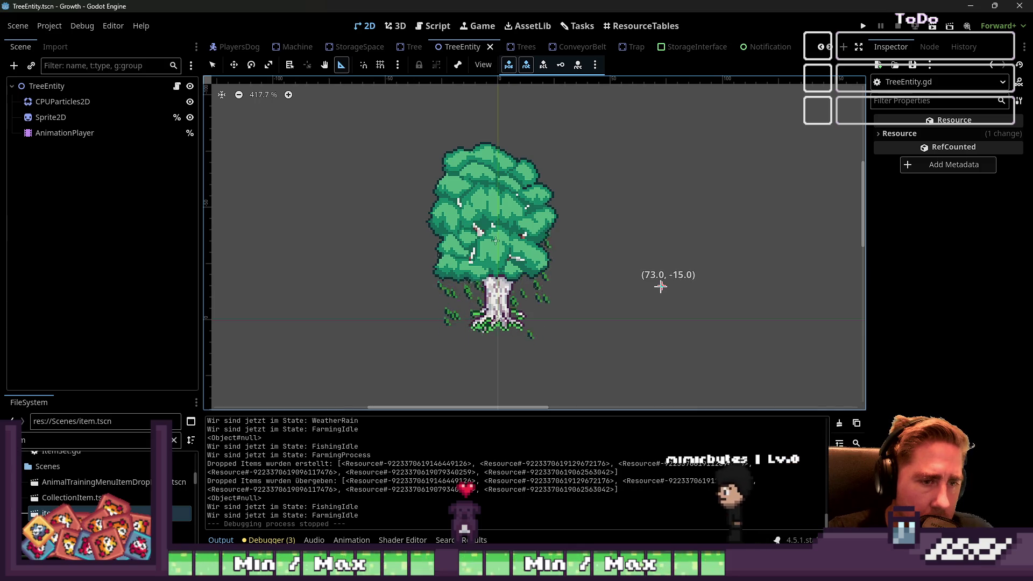
click(415, 31)
text(8, 67 70,)
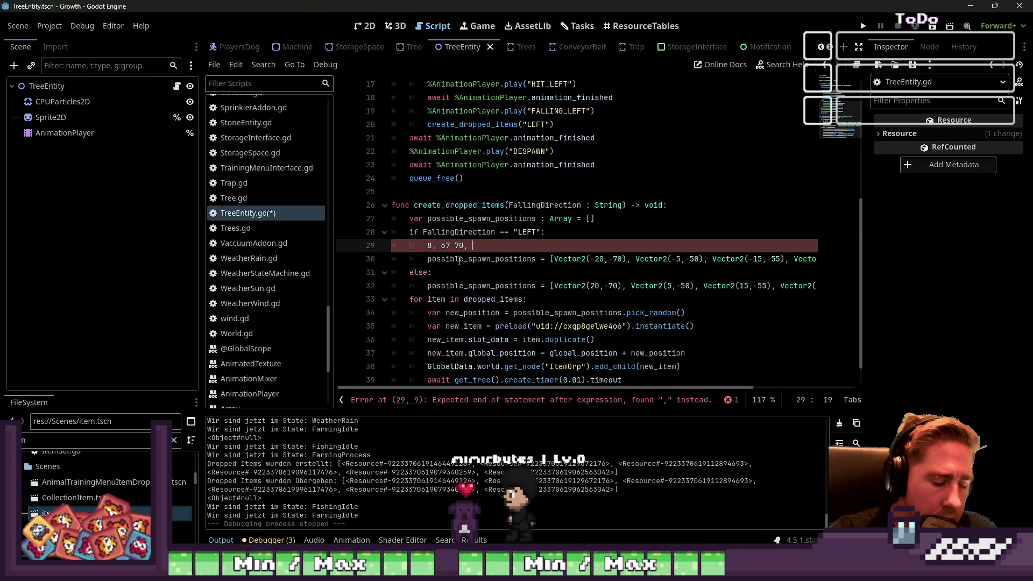
text(-15)
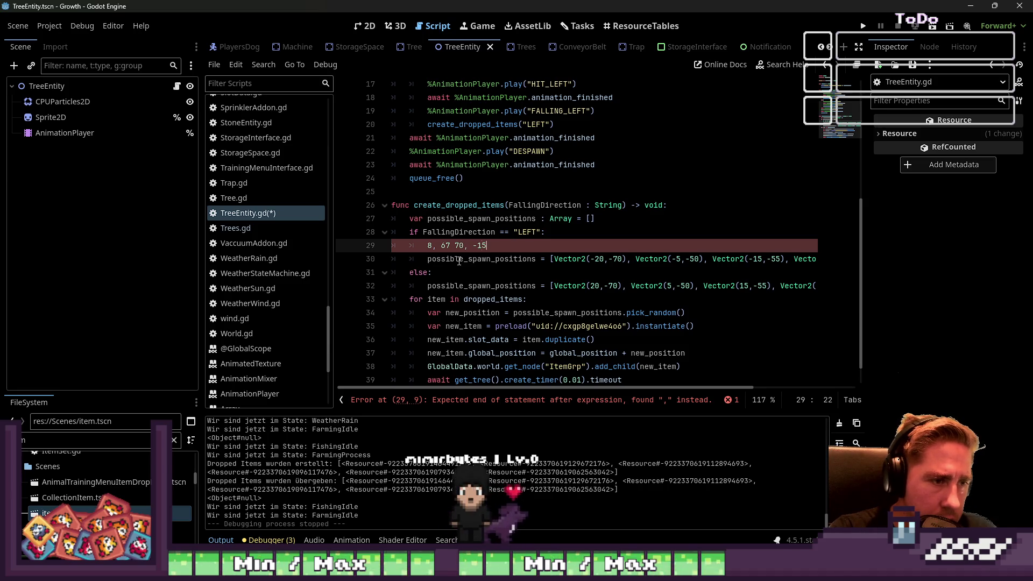
key(Down)
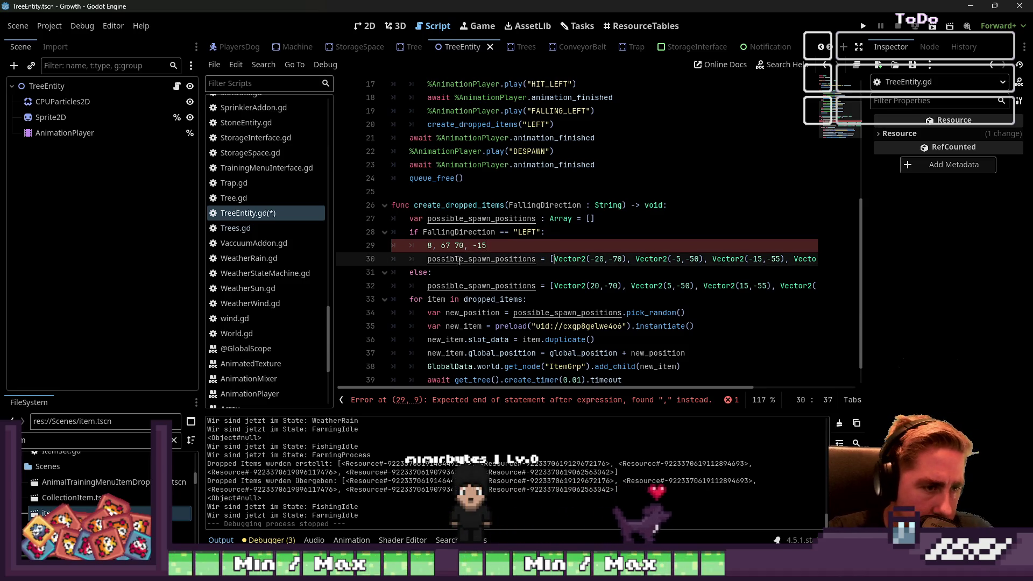
key(ctrl+shift+Right)
key(ctrl+shift+Right)
key(ctrl+shift+Right)
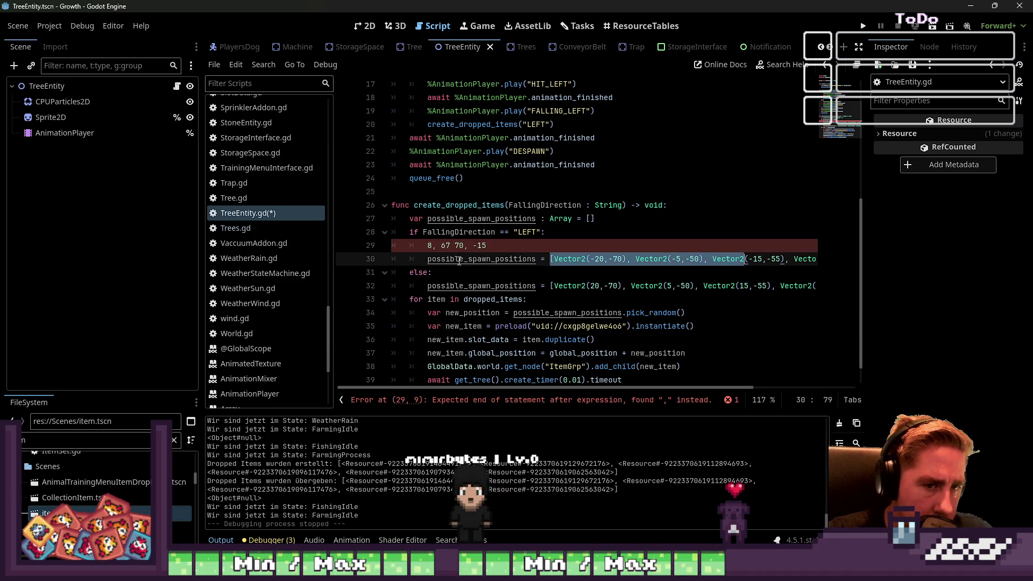
- Replace the LEFT spawn list with a Vector2 whose x is randi_range(8,70)
key(ctrl+shift+Right)
key(ctrl+shift+Right)
key(ctrl+shift+Right)
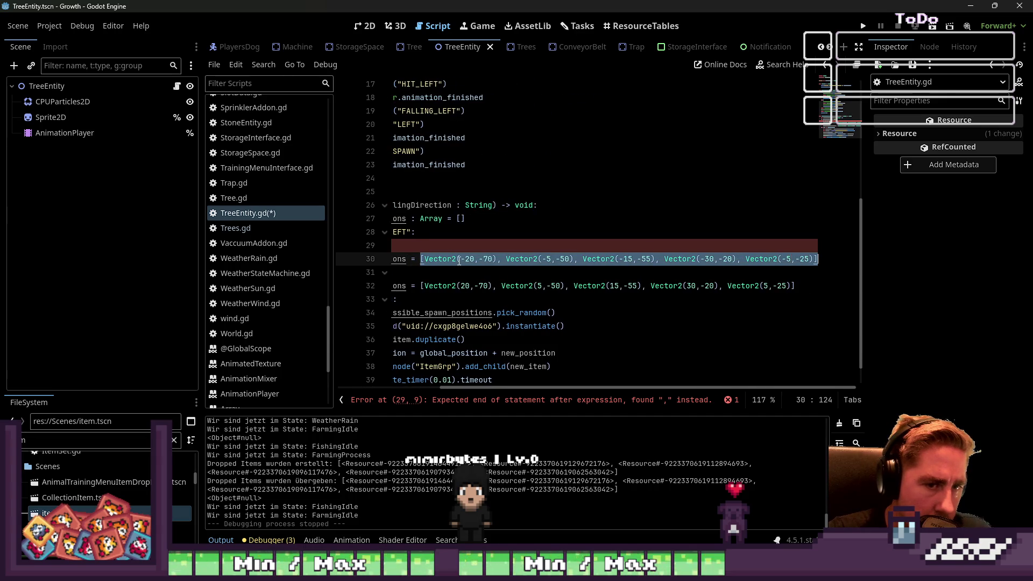
key(BackSpace)
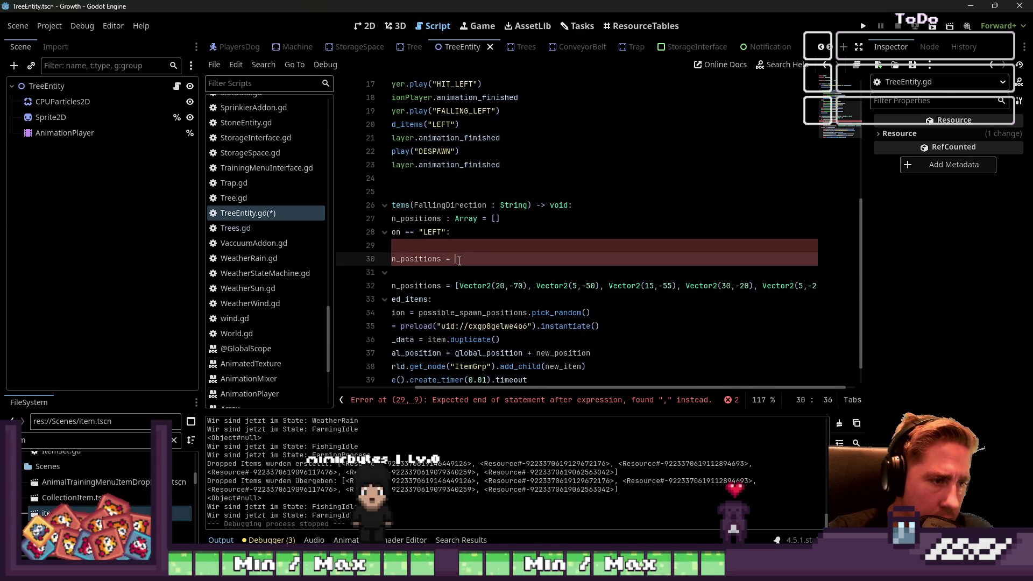
key(Home)
key(Home)
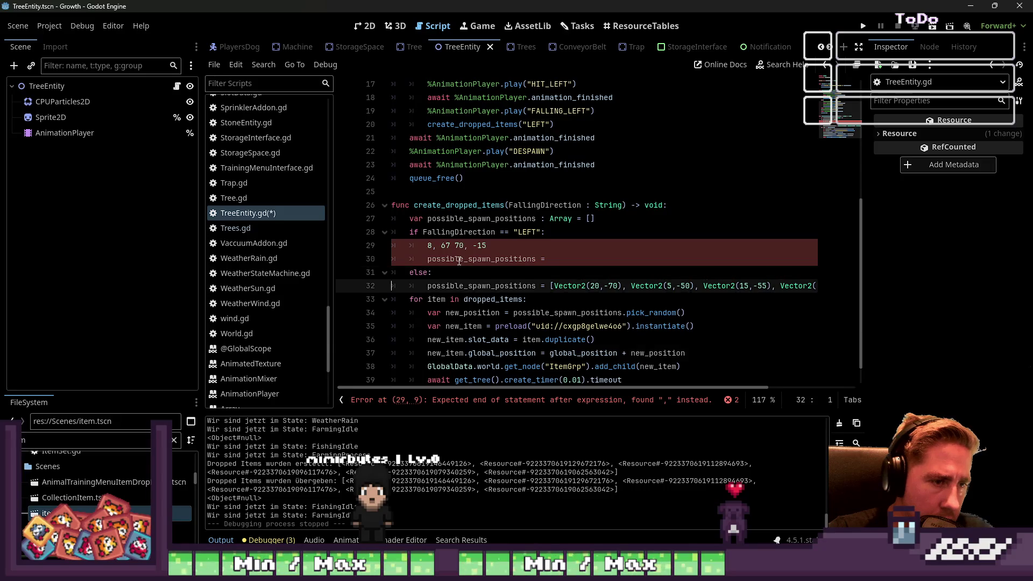
key(Left)
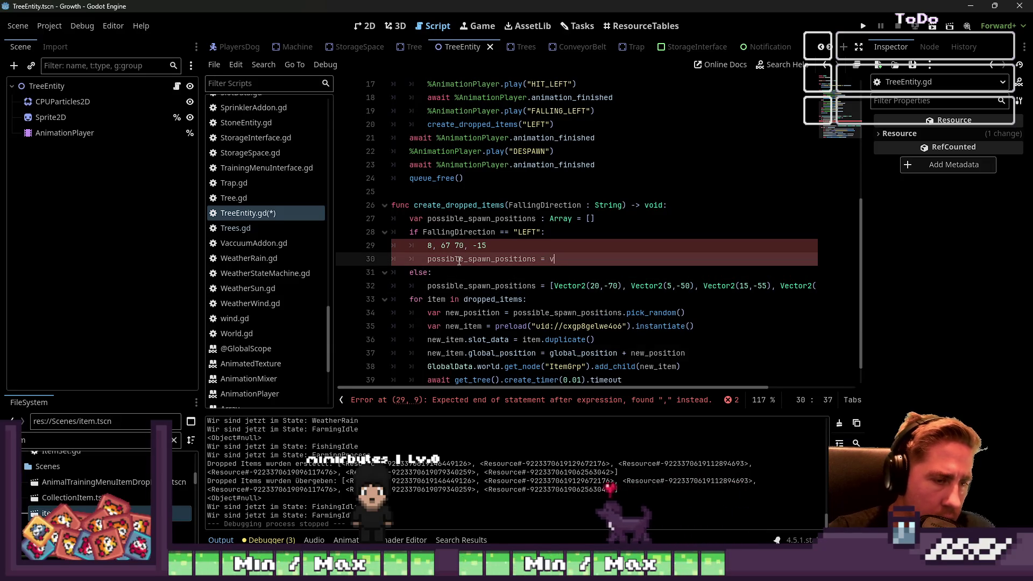
text(v)
key(BackSpace)
text(V)
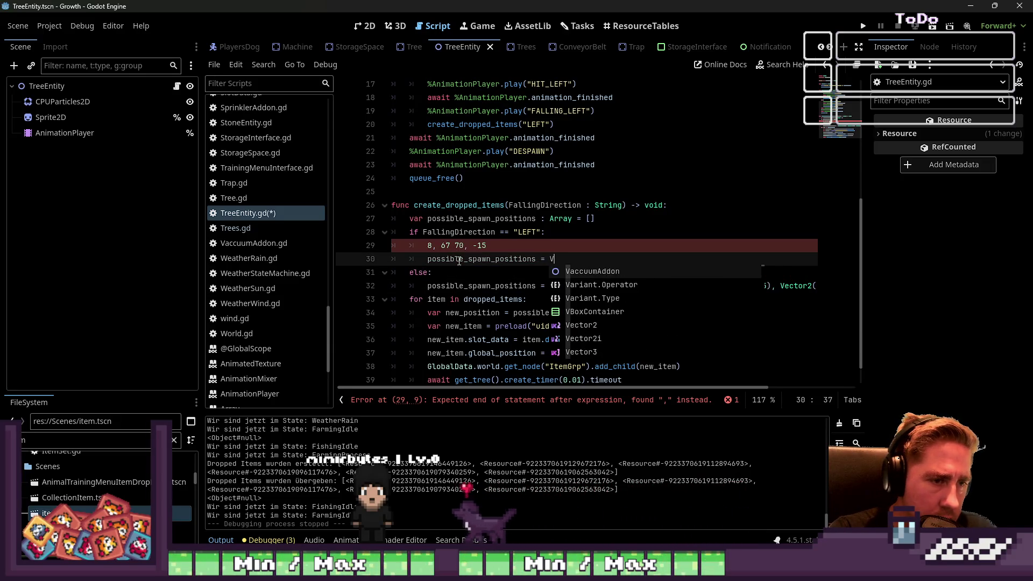
text(ector2.)
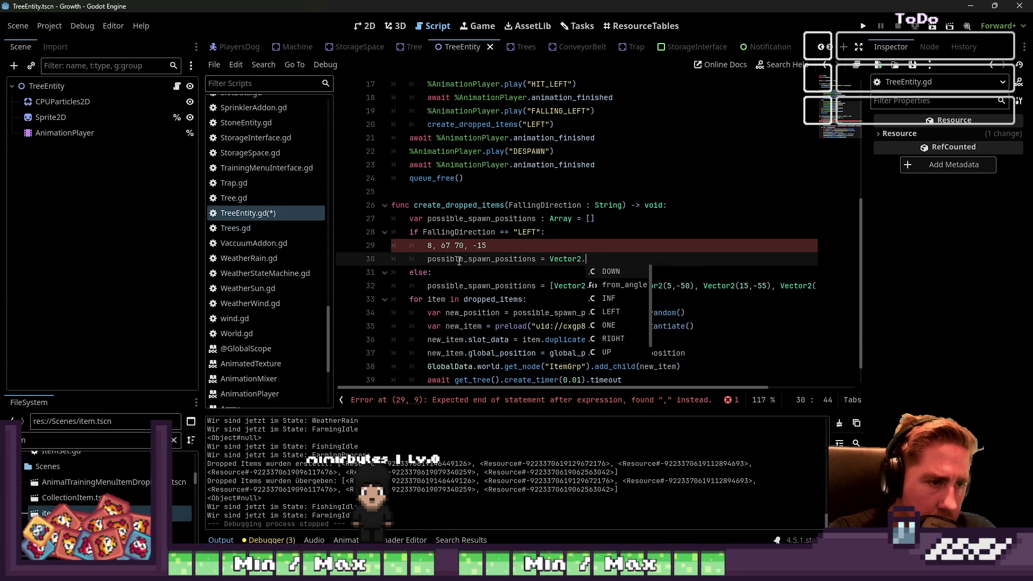
key(BackSpace)
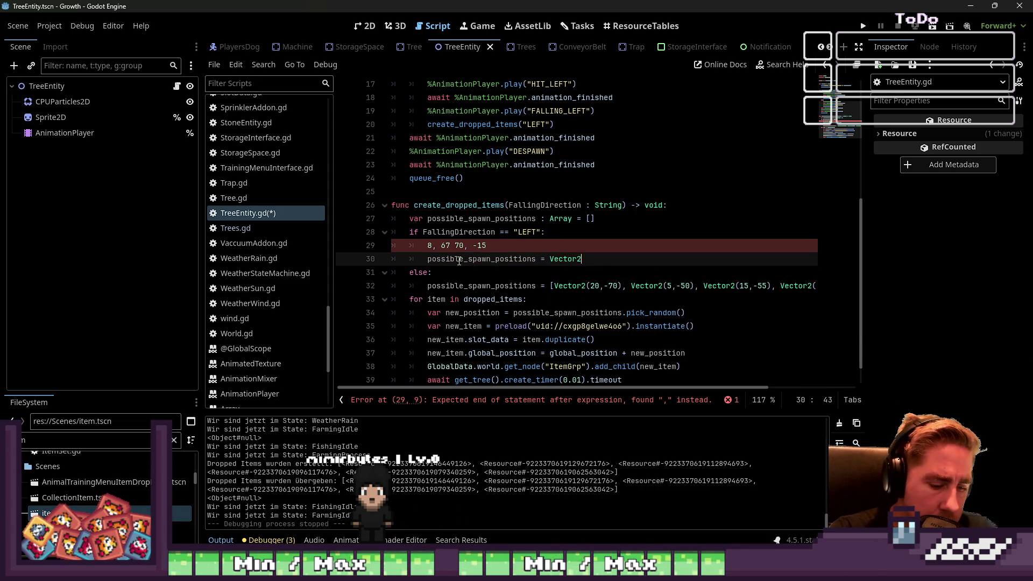
text(()
key(BackSpace)
key(BackSpace)
key(BackSpace)
text(ndi_r)
key(Return)
text(70), )
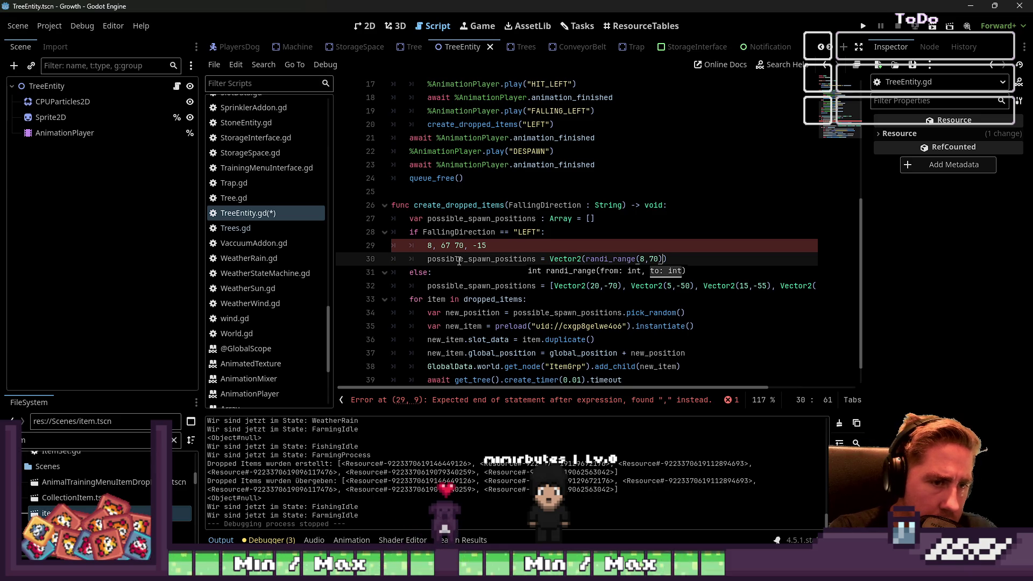
text(Vector2)
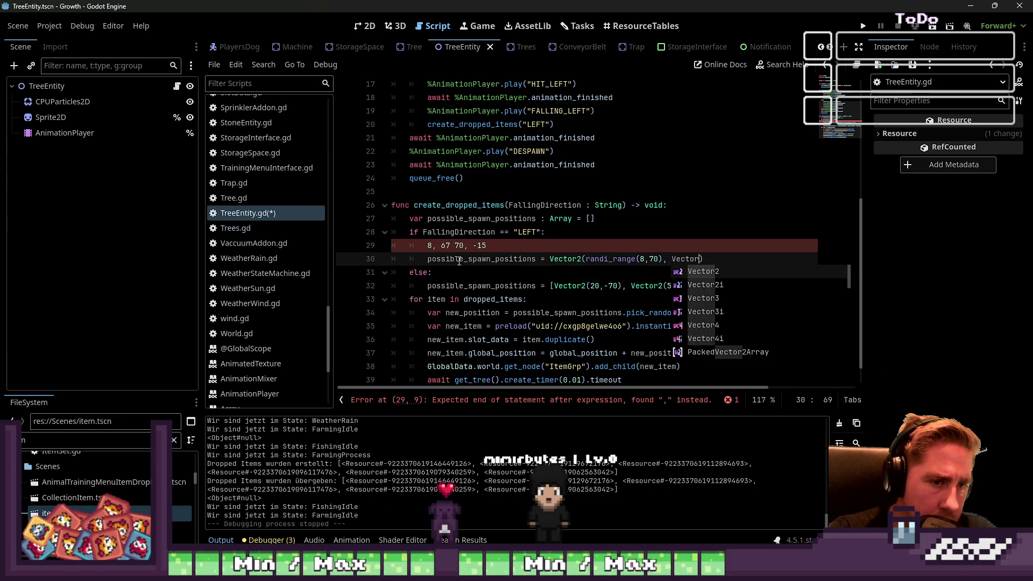
text((ran)
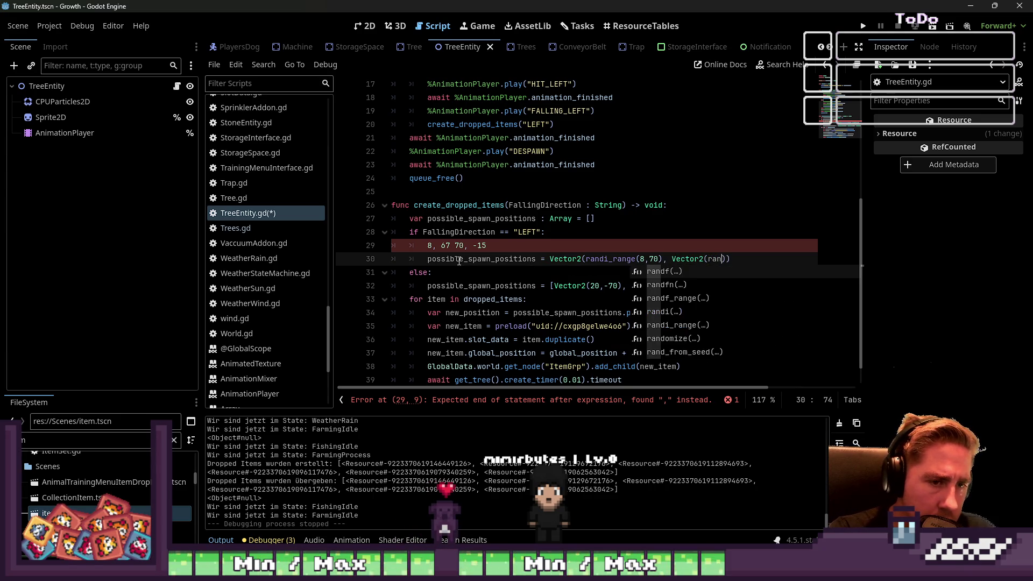
- Make the Vector2's y coordinate randi_range(-15,67)
key(BackSpace)
key(BackSpace)
key(BackSpace)
text(randi)
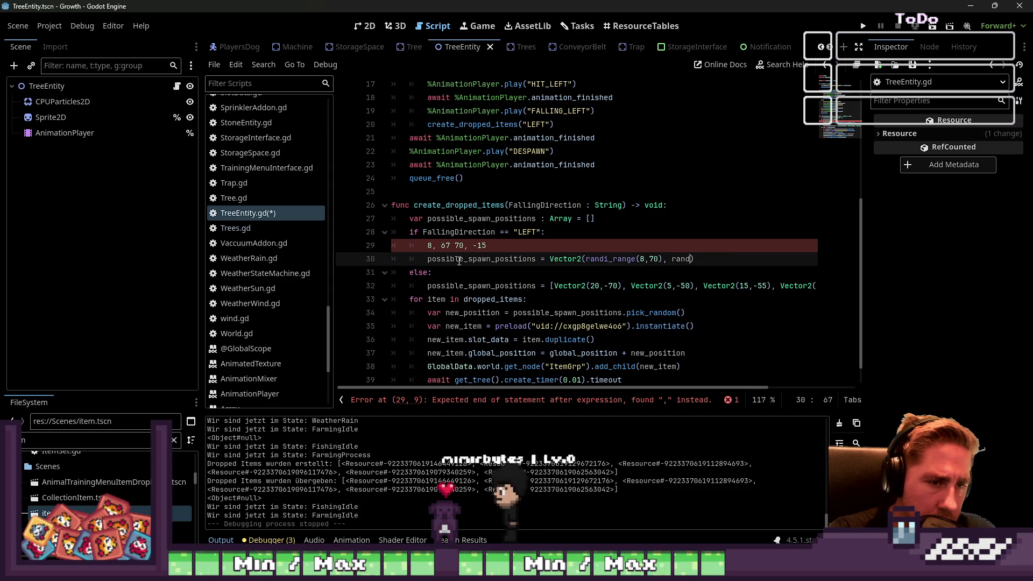
key(Down)
key(Return)
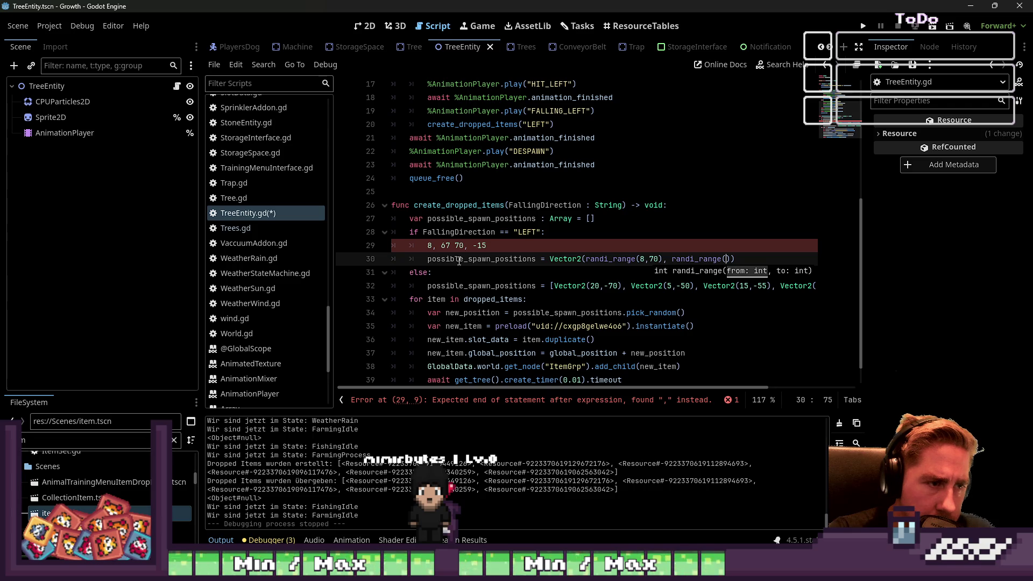
text(67,)
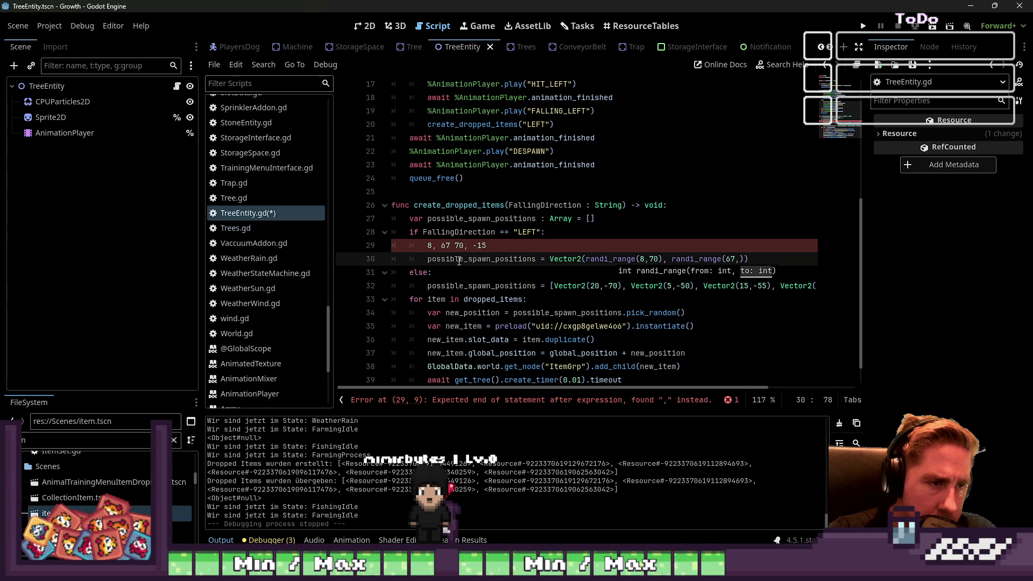
key(BackSpace)
key(BackSpace)
key(BackSpace)
text(-15)
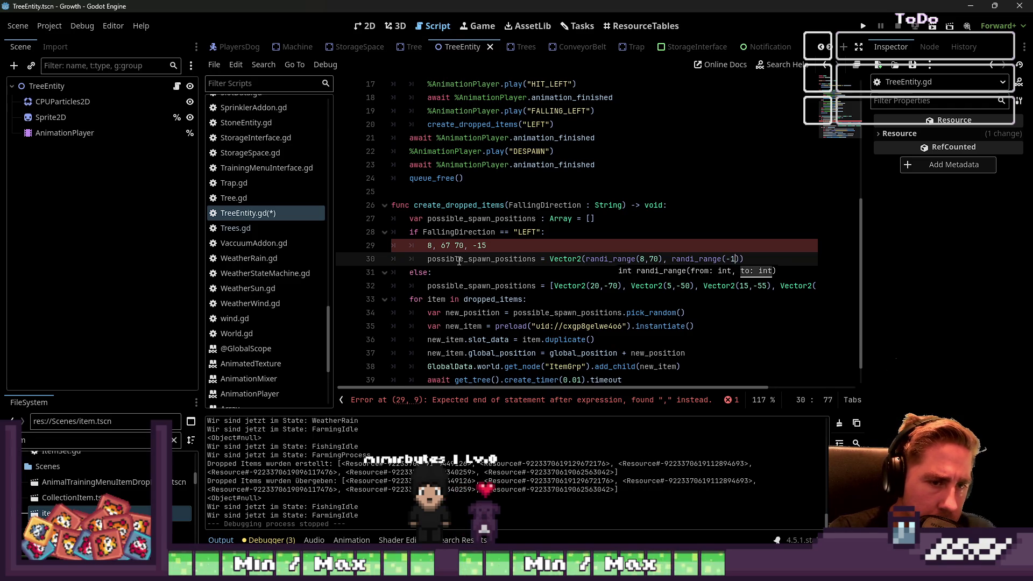
text(,67)
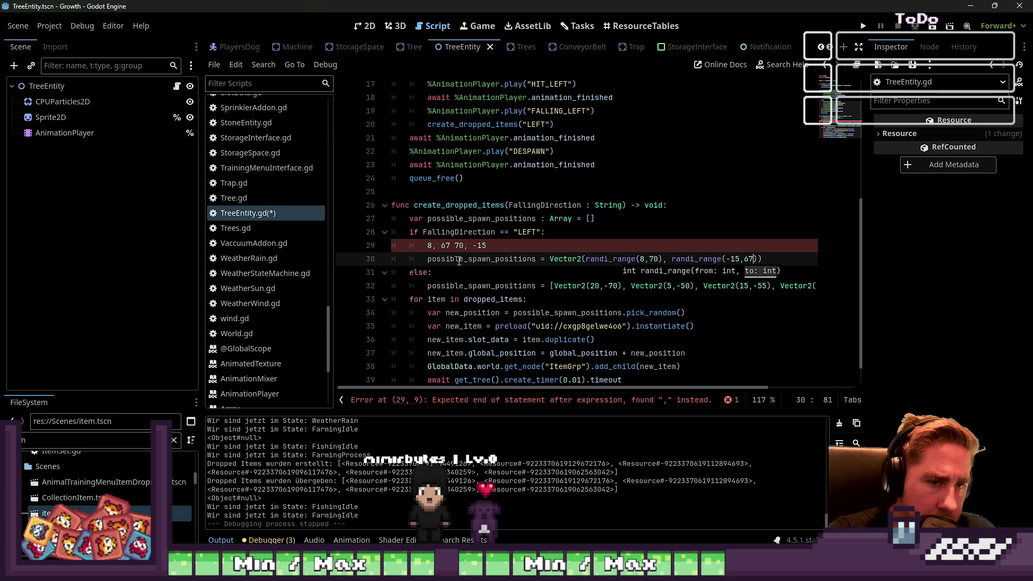
- Delete the scratch offset-note line and clear the old positions array declaration
key(Up)
key(Up)
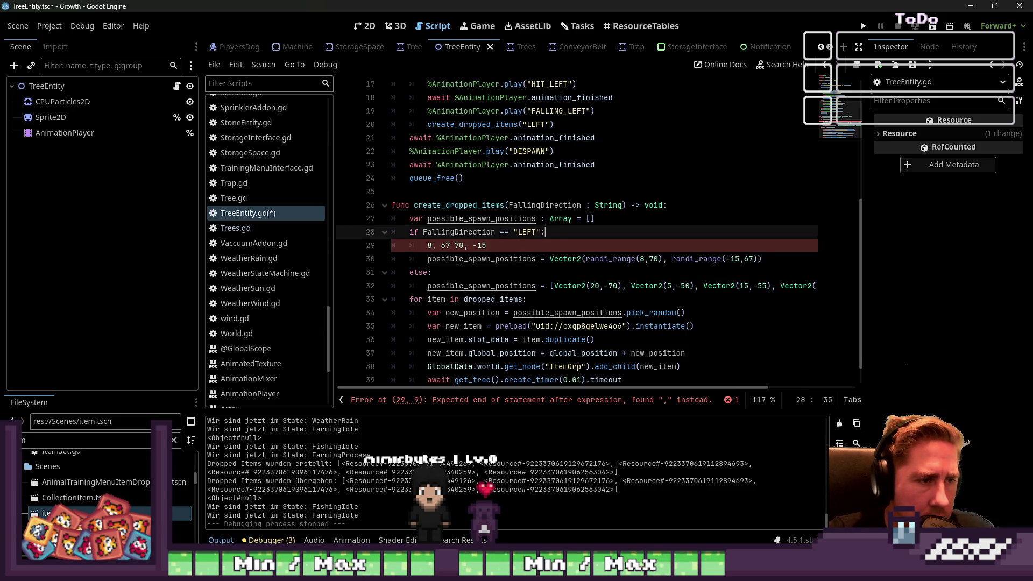
key(Down)
key(ctrl+shift+k)
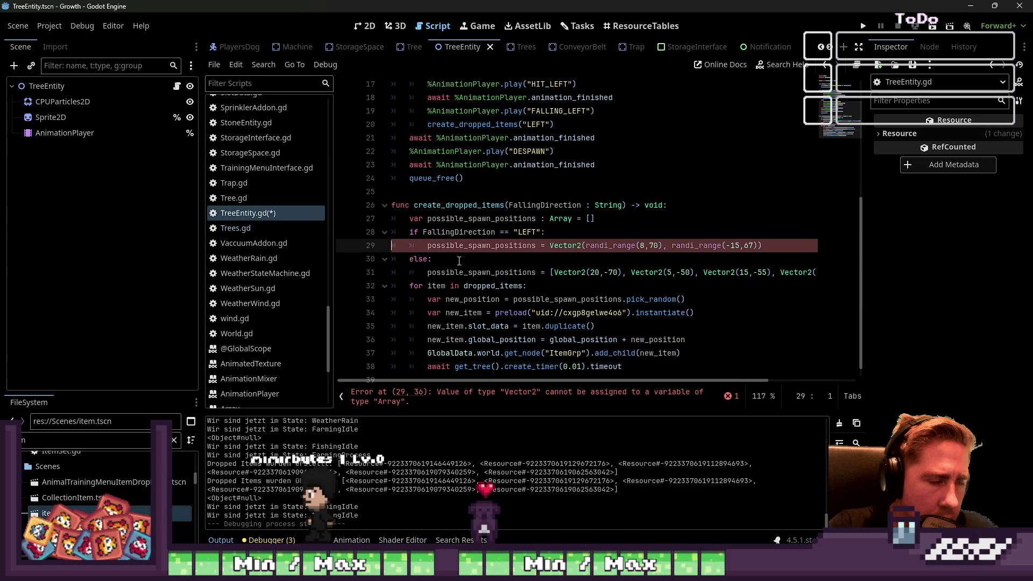
key(Up)
key(Up)
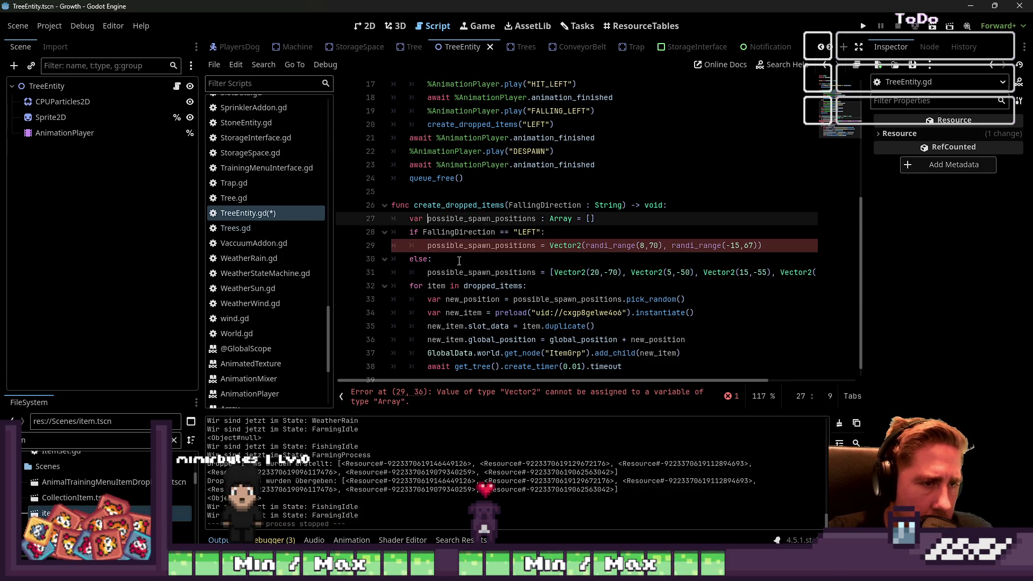
key(shift+End)
key(BackSpace)
key(BackSpace)
key(BackSpace)
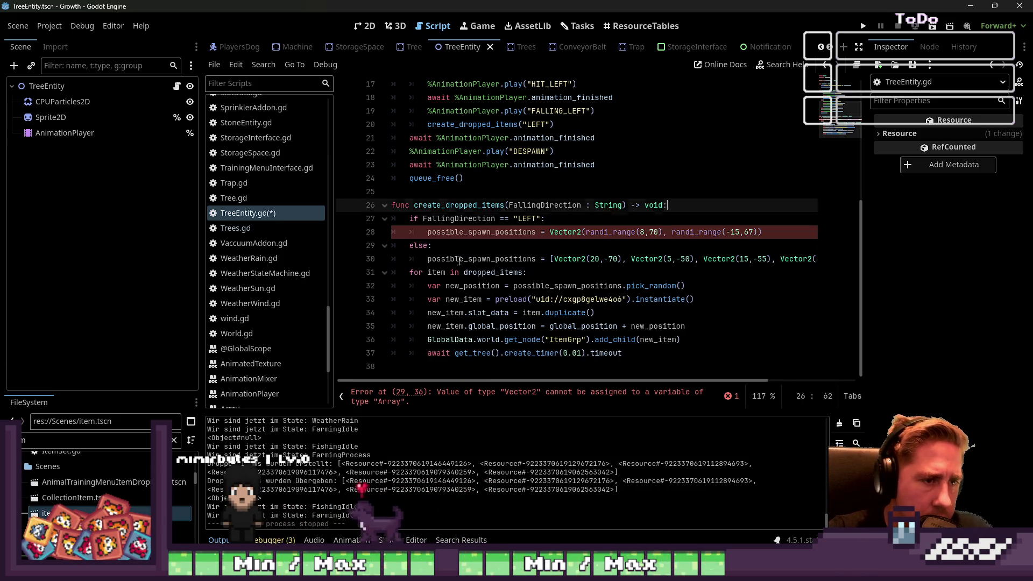
key(Down)
key(Down)
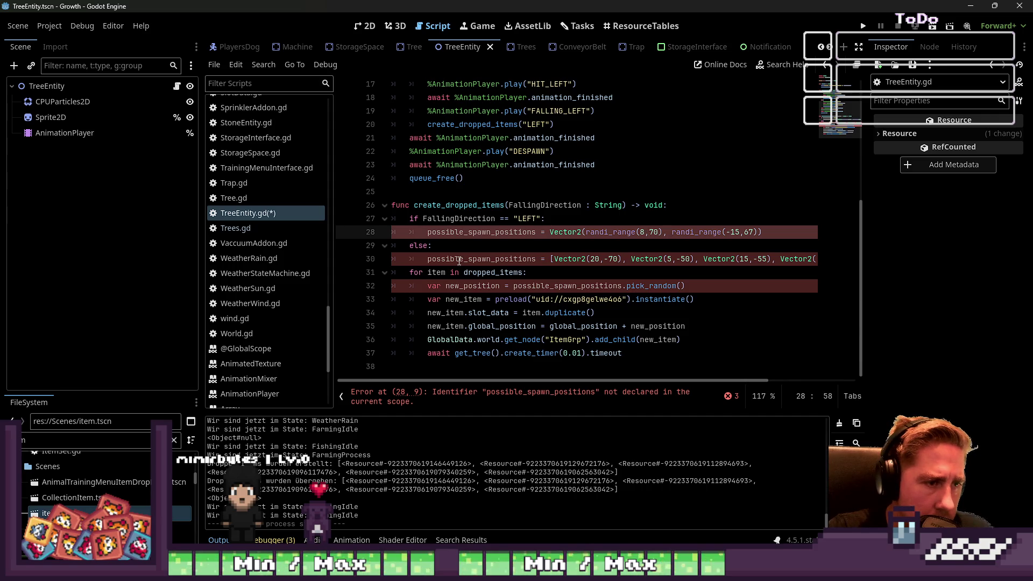
- Restore the declaration and rename the variable to spawn_position in both branches and the loop
key(ctrl+z)
text(spawn_position)
key(Down)
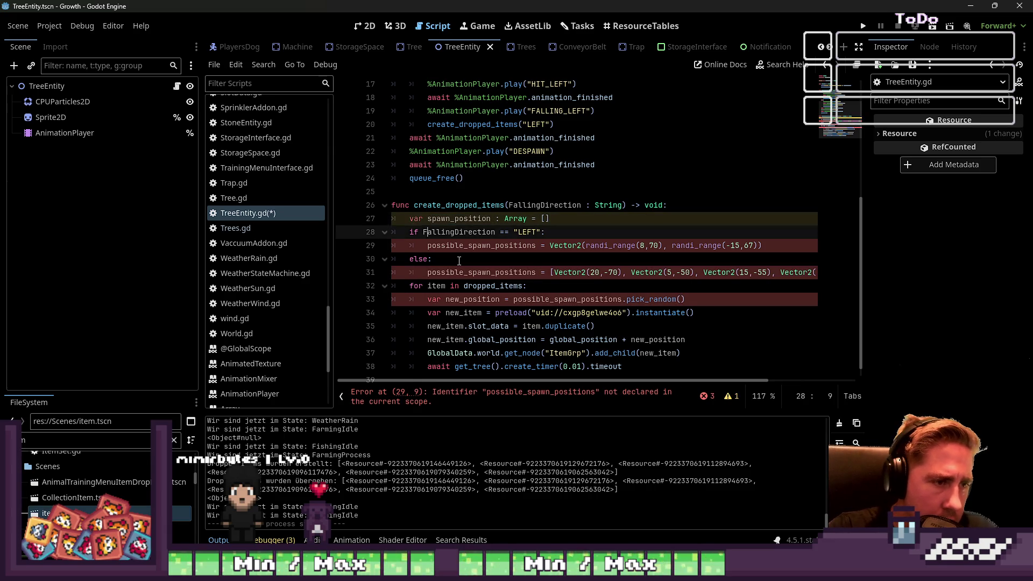
key(Down)
key(ctrl+shift+Right)
text(spawn_position)
key(Down)
key(Down)
key(ctrl+shift+Right)
text(spawn_position)
key(Down)
key(Down)
key(ctrl+shift+Right)
key(shift+End)
text(spawn_position)
key(Up)
key(Up)
key(Up)
key(ctrl+Left)
key(ctrl+Left)
key(ctrl+Left)
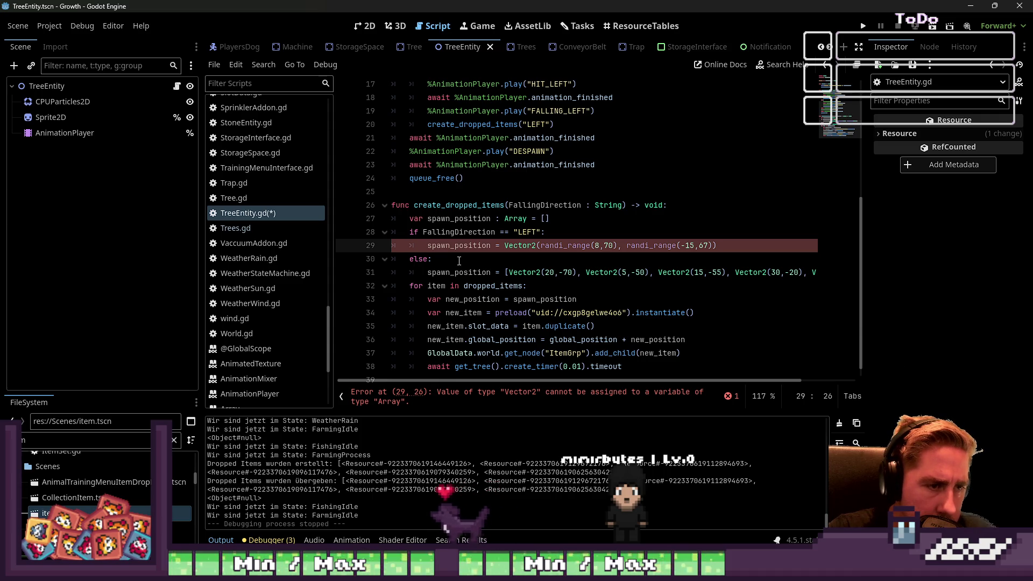
- Replace the declaration's Array type and empty list with a Vector2 type
key(Up)
key(Up)
key(ctrl+shift+Right)
key(shift+End)
key(BackSpace)
text(V)
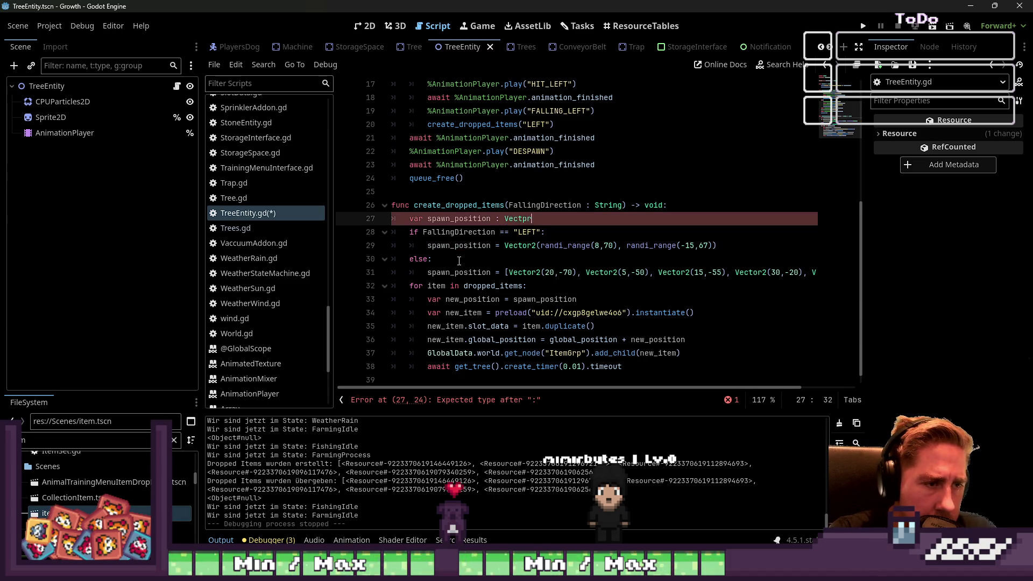
key(BackSpace)
key(BackSpace)
- Finish typing the spawn_position declaration as Vector2
text(or2 =)
key(BackSpace)
key(BackSpace)
key(ctrl+Left)
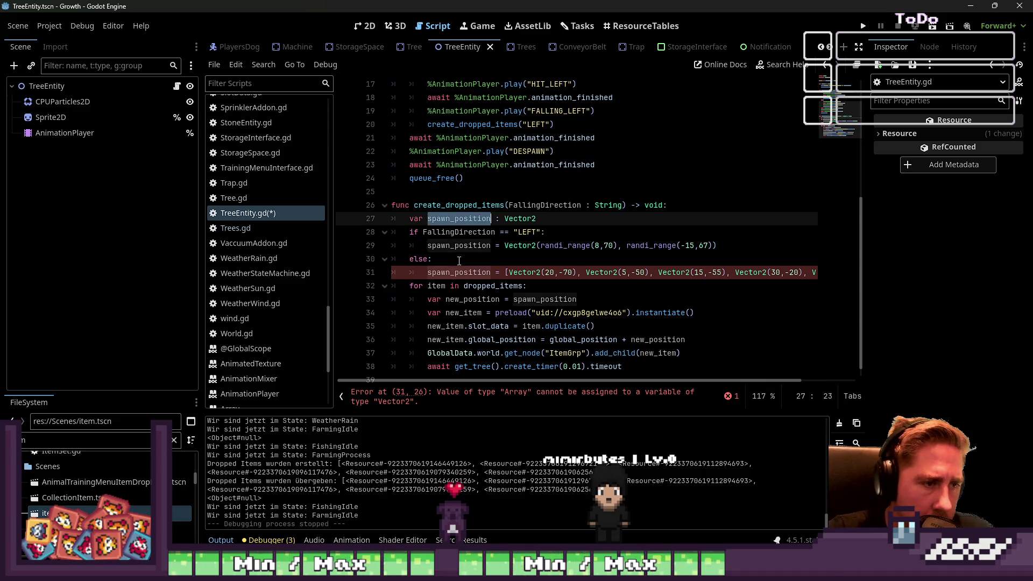
key(Down)
key(Down)
key(Down)
key(ctrl+Right)
key(ctrl+Right)
key(ctrl+Right)
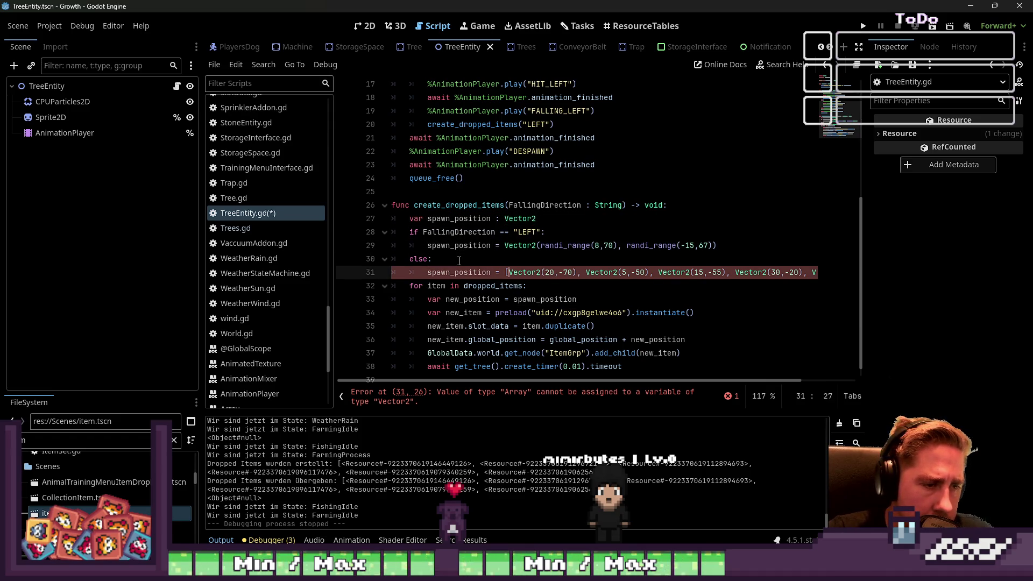
key(shift+ctrl+Right)
key(shift+ctrl+Right)
key(shift+ctrl+Right)
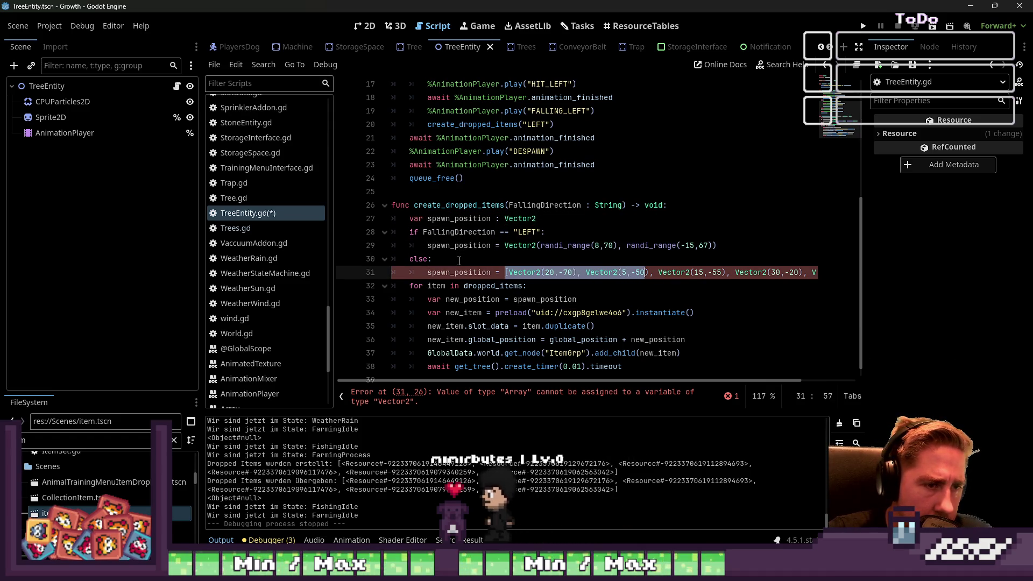
- Replace the else branch's fixed positions array with the copied random Vector2 expression
key(Up)
key(Up)
key(Home)
key(ctrl+Right)
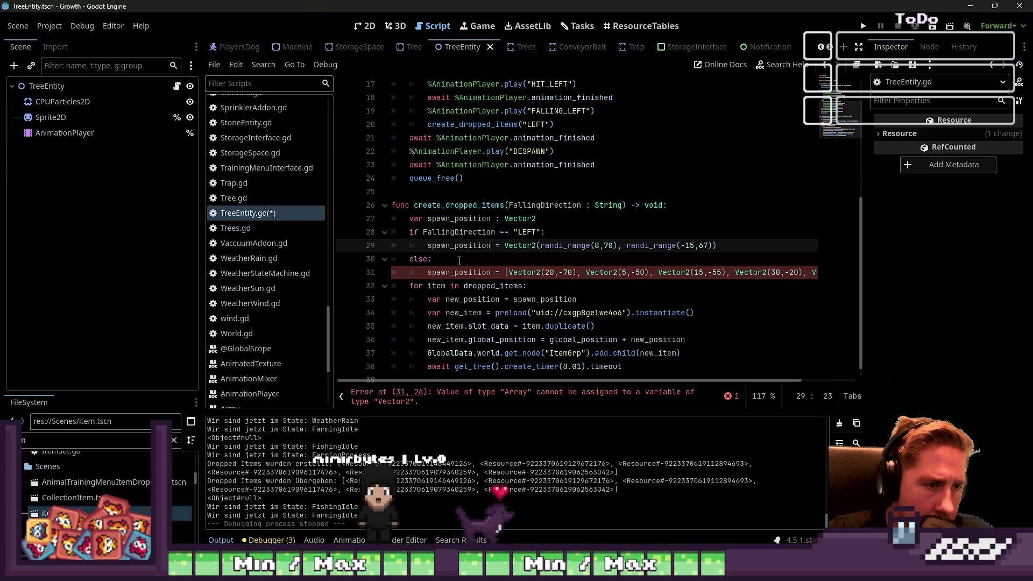
key(Right)
key(Right)
key(Right)
key(shift+ctrl+Right)
key(shift+ctrl+Right)
key(shift+ctrl+Right)
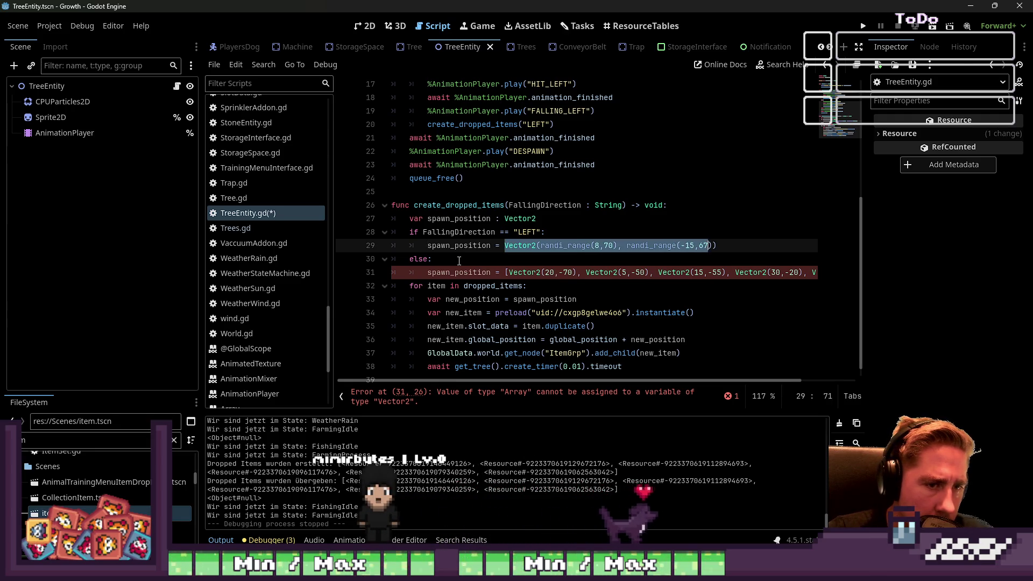
key(Down)
key(Down)
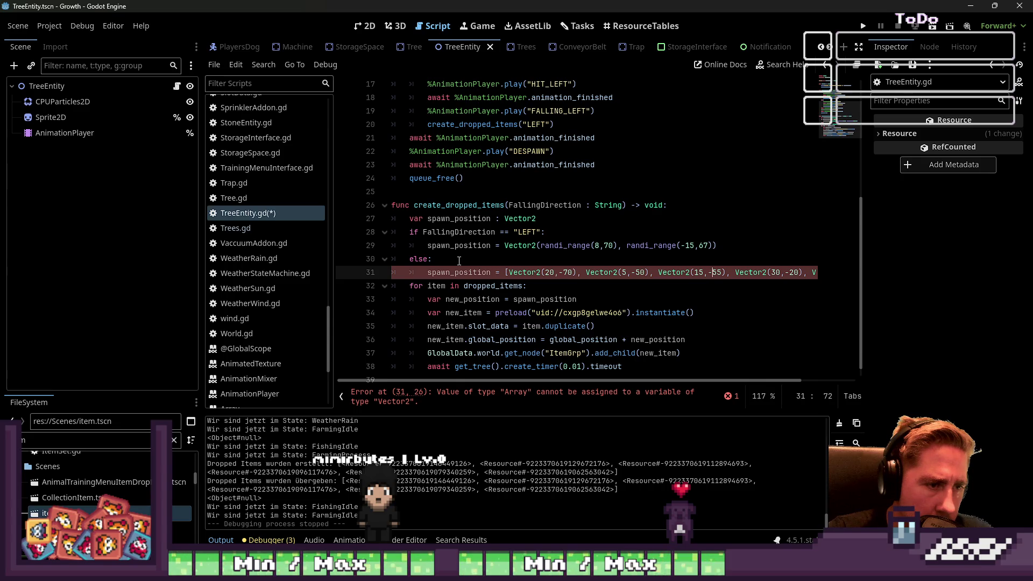
key(Left)
key(shift+ctrl+Right)
key(shift+ctrl+Right)
key(shift+ctrl+Right)
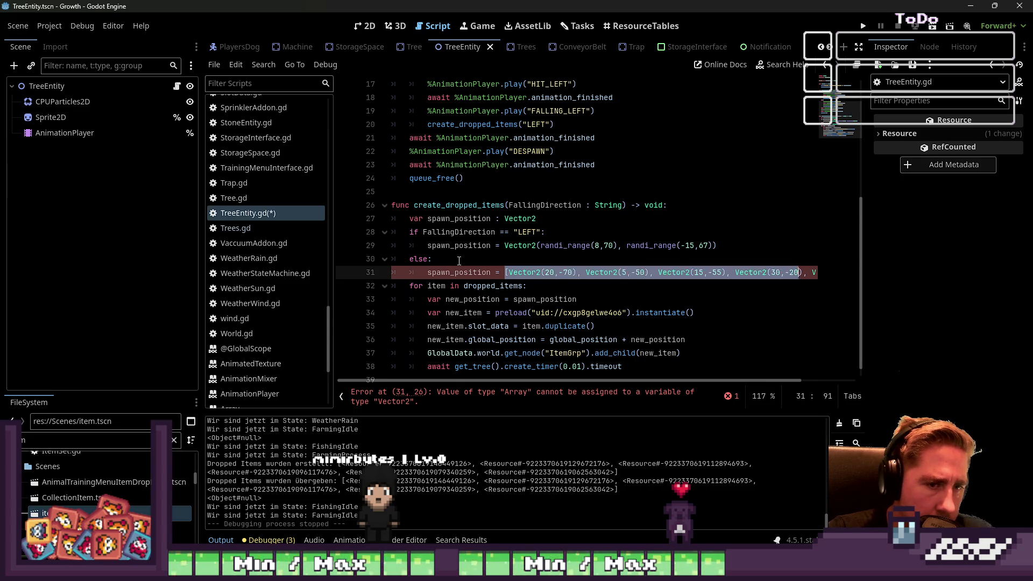
key(shift+End)
text(Vector2(randi_range(8,70), randi_range(-15,67)))
key(Left)
key(Left)
key(Left)
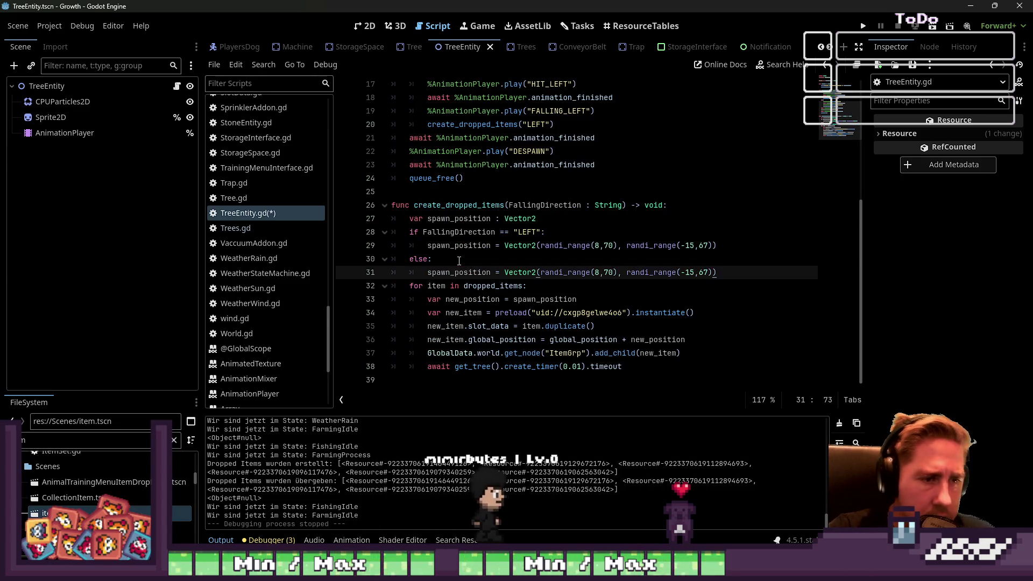
- Negate the LEFT branch's x range to randi_range(-8,-70)
key(Left)
key(Left)
key(Left)
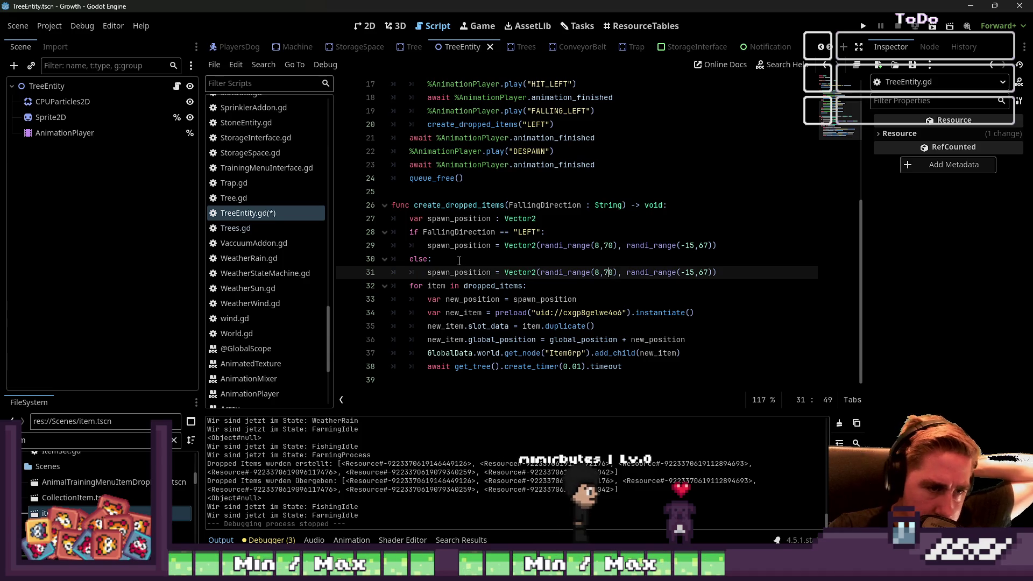
key(Up)
key(Up)
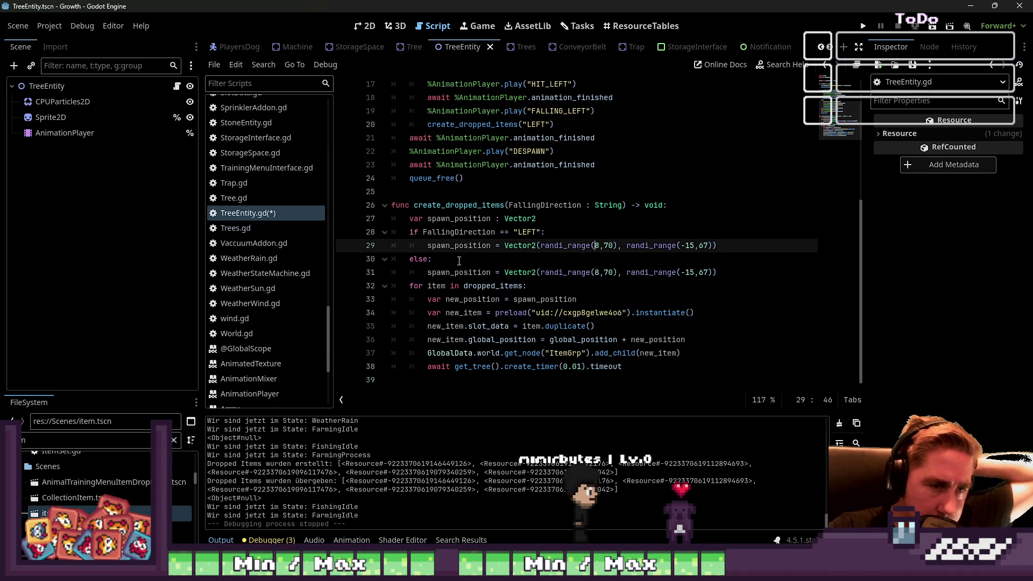
text(-)
key(Right)
key(Right)
text(-)
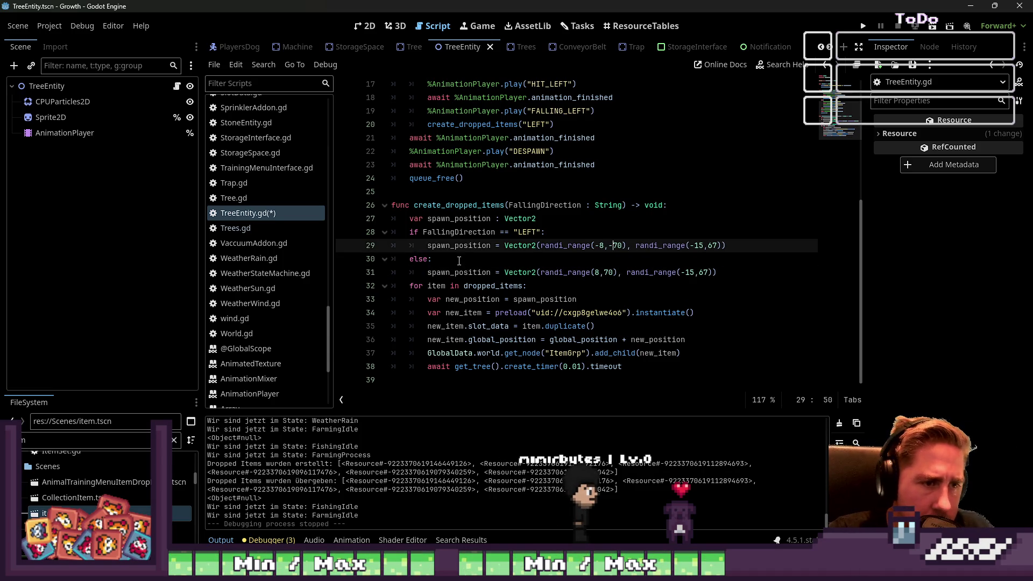
key(Down)
key(Down)
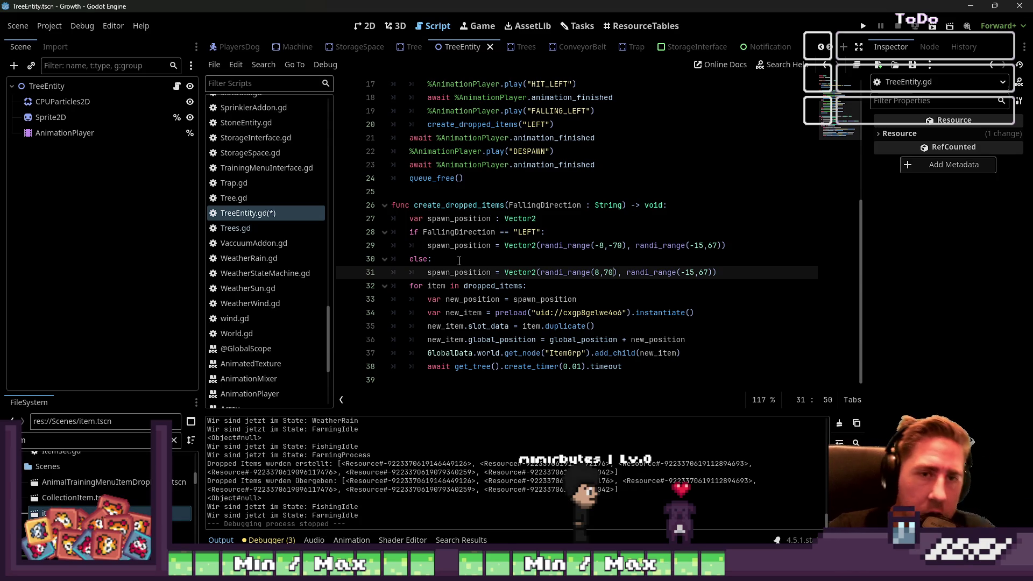
- Run the game, start a new game with a new character, and equip the axe
click(862, 26)
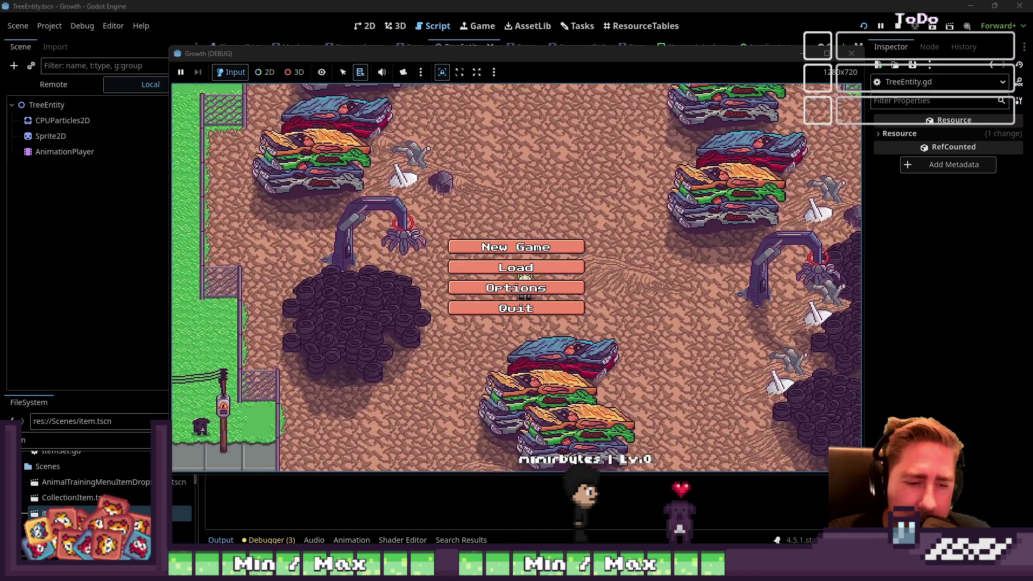
click(525, 241)
text(adsgf)
click(515, 371)
key(i)
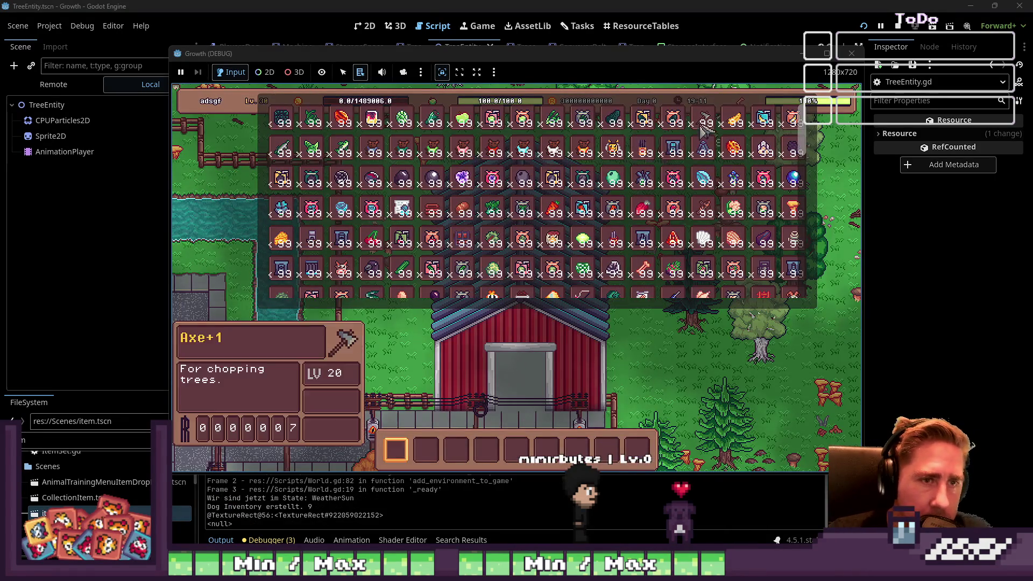
key(i)
key(4)
- Chop down the orange tree, collect its drops, and stop the game
key(s)
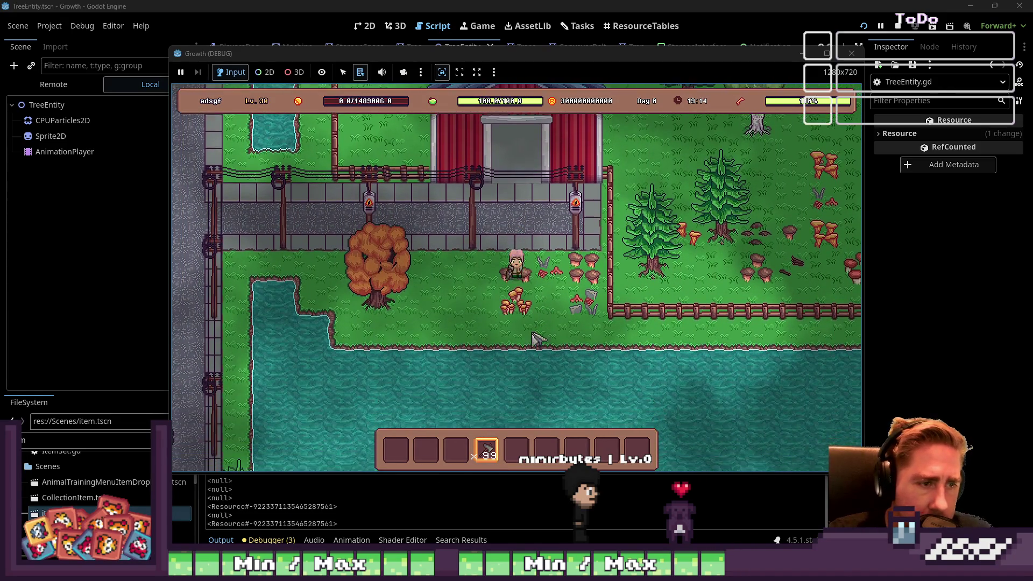
key(a)
key(e)
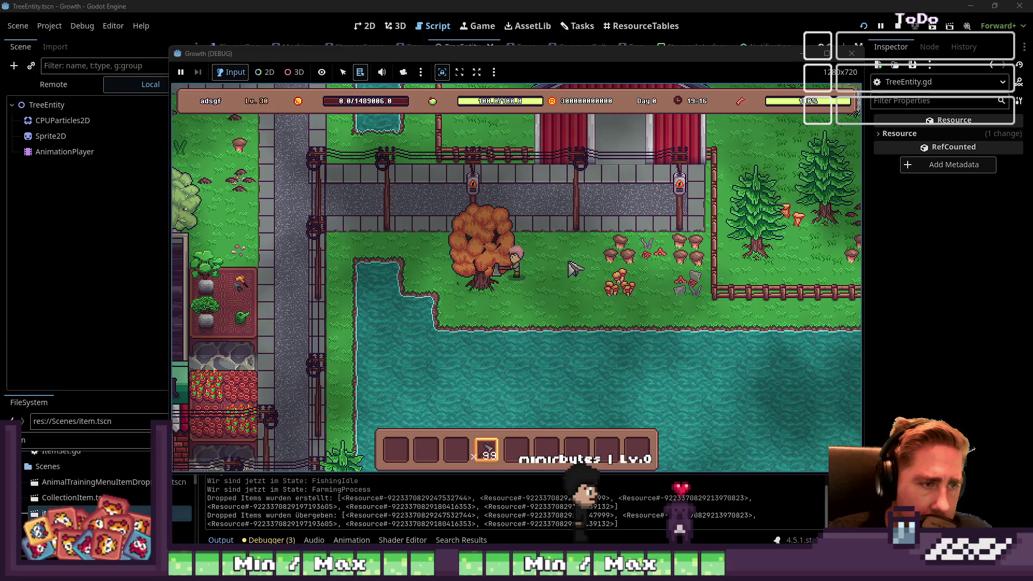
key(a)
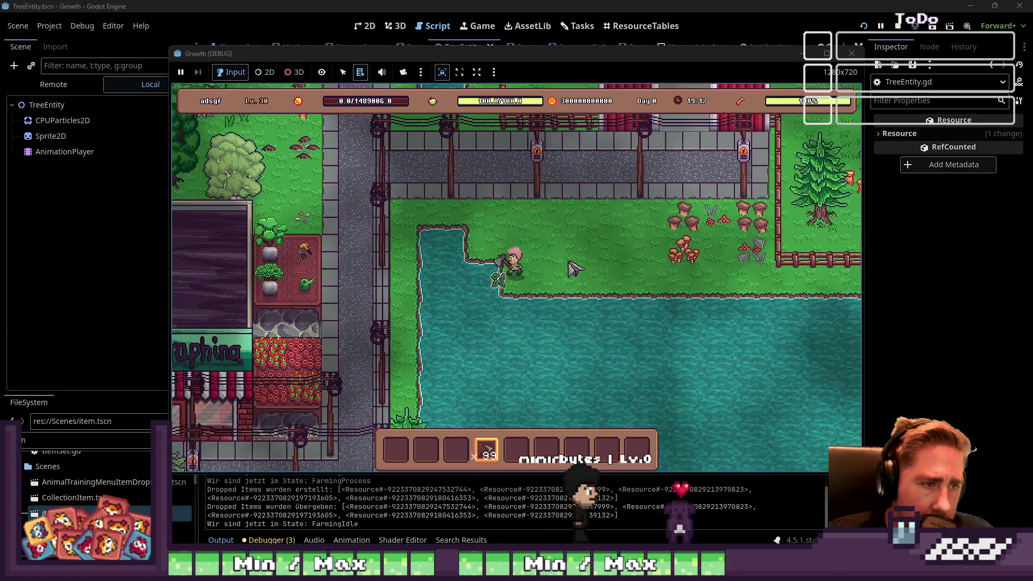
key(d)
key(F8)
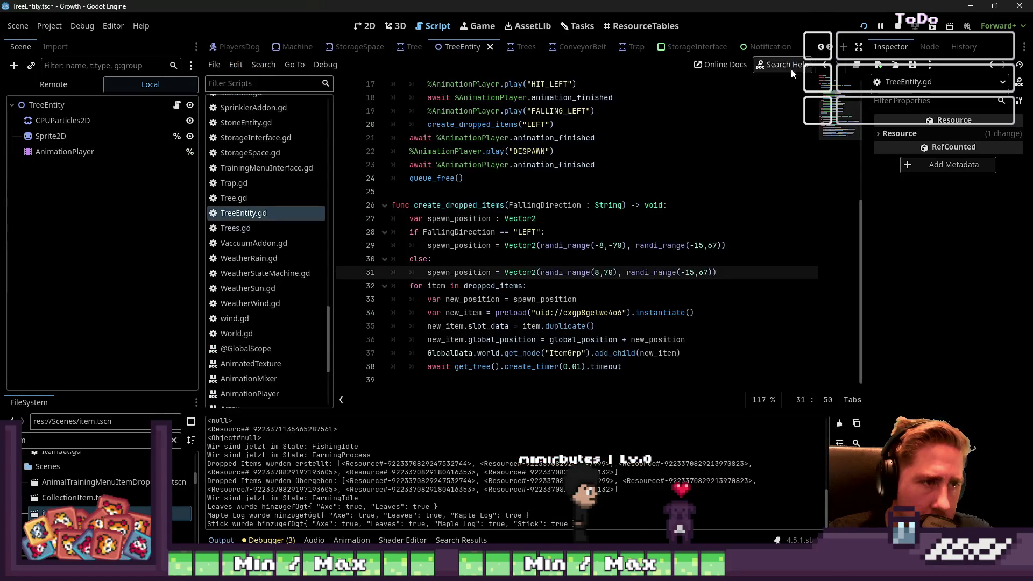
click(562, 244)
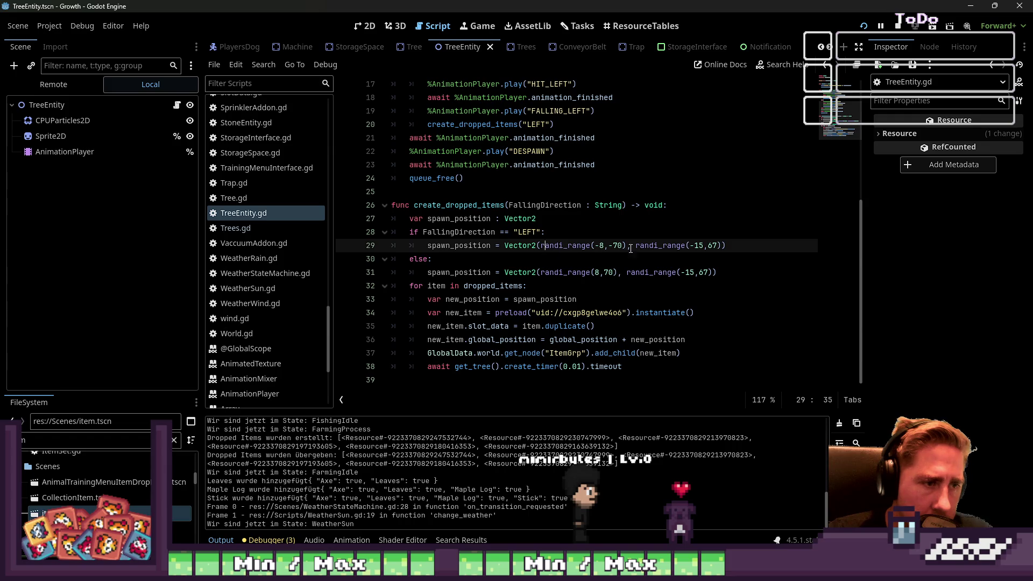
drag(737, 245, 505, 248)
click(653, 259)
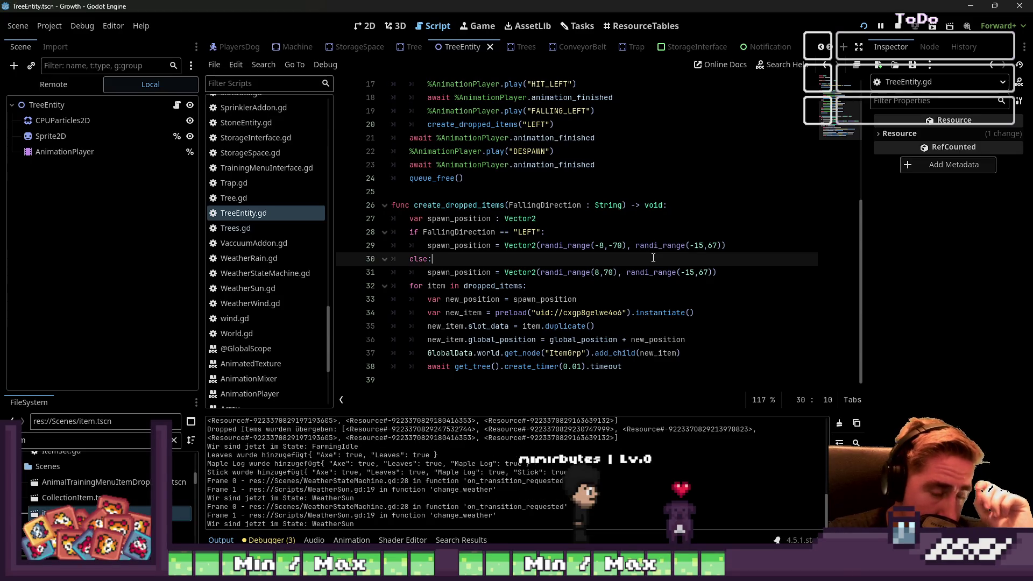
click(649, 271)
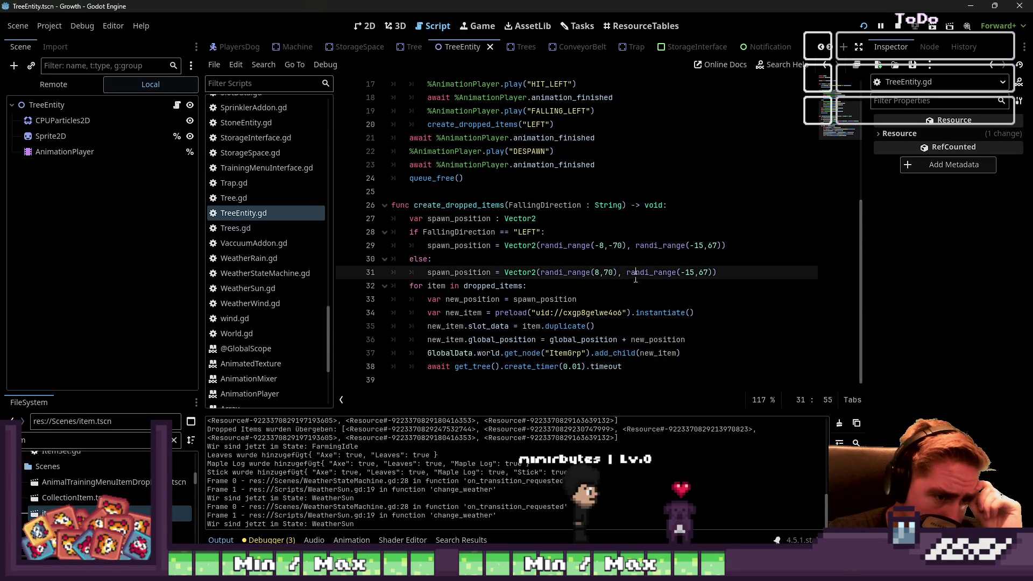
click(603, 288)
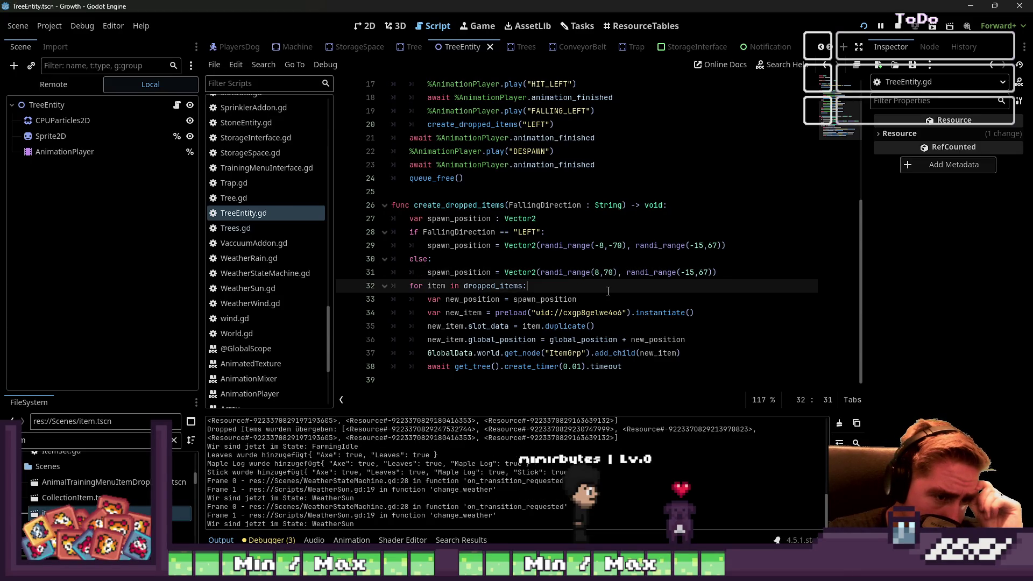
click(557, 257)
click(556, 244)
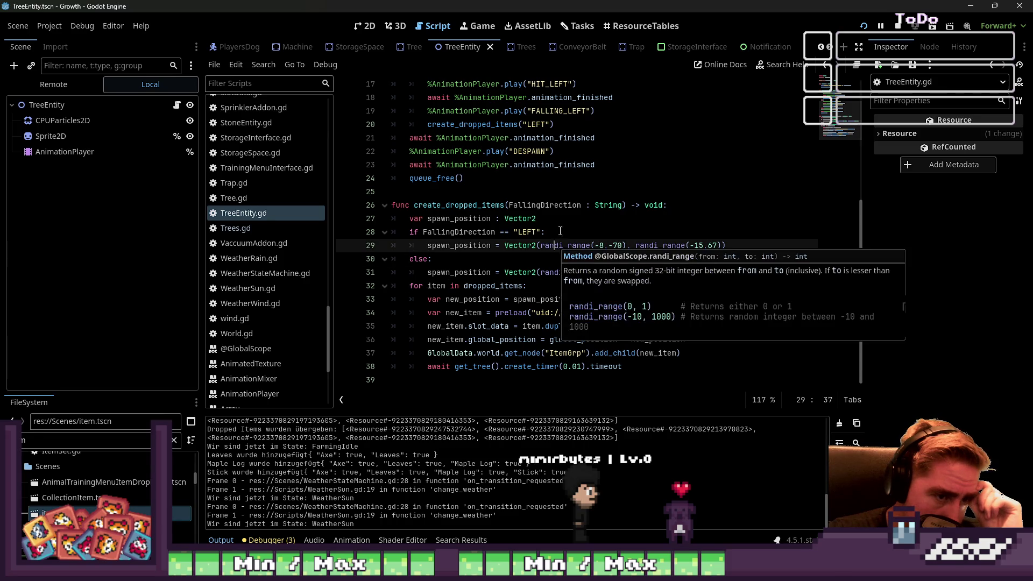
click(562, 228)
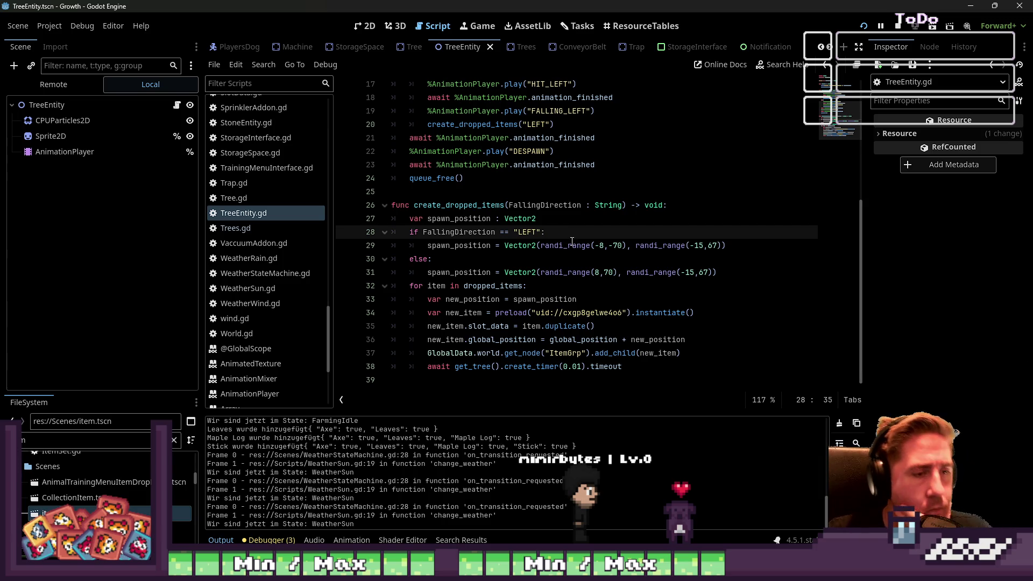
click(637, 245)
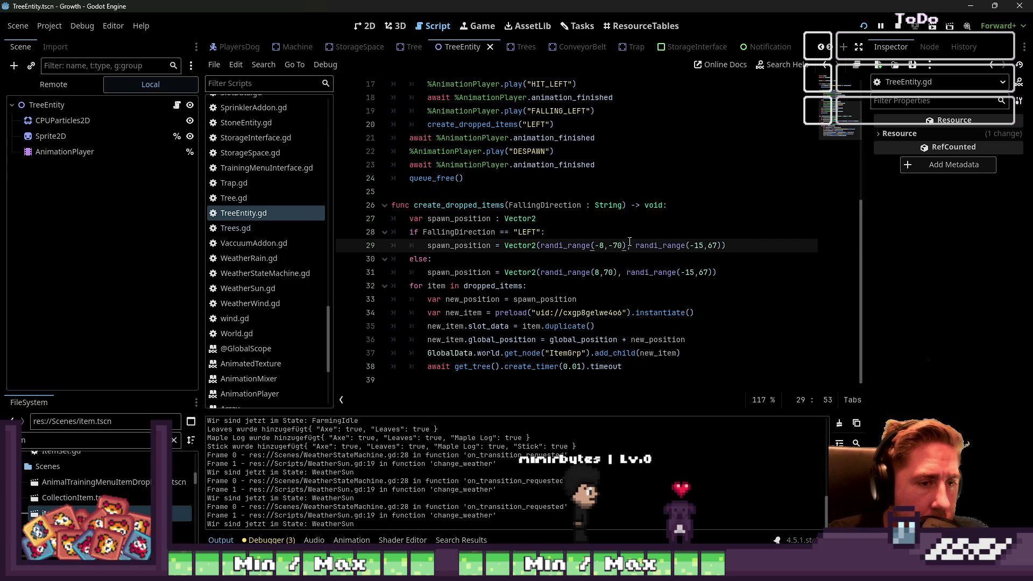
click(579, 286)
double_click(570, 299)
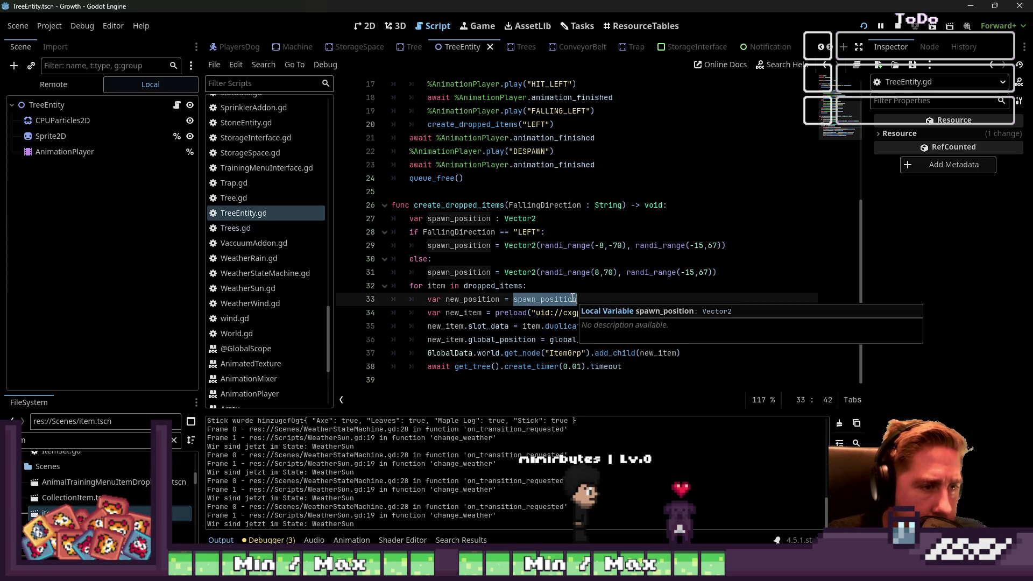
click(555, 271)
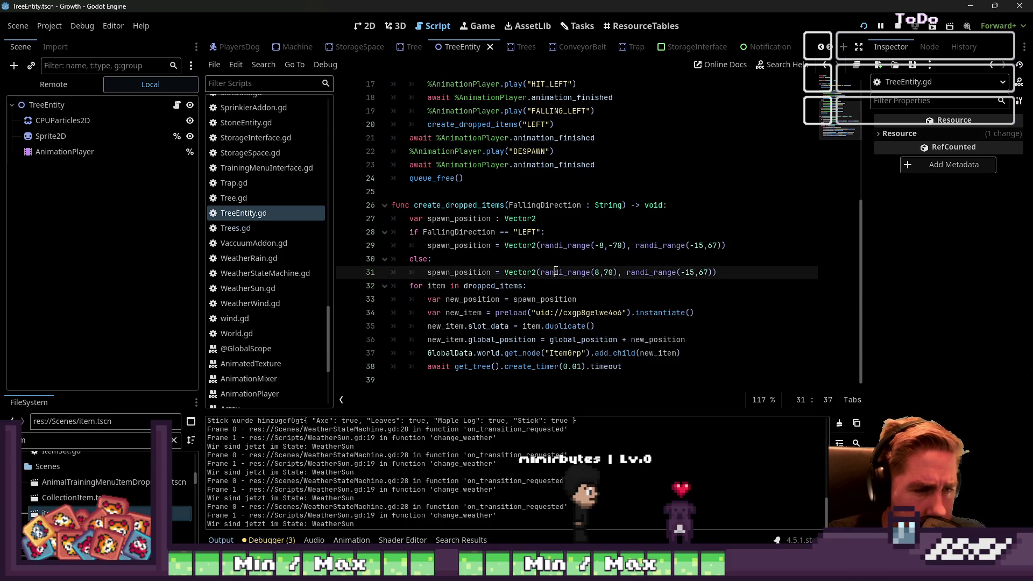
click(546, 221)
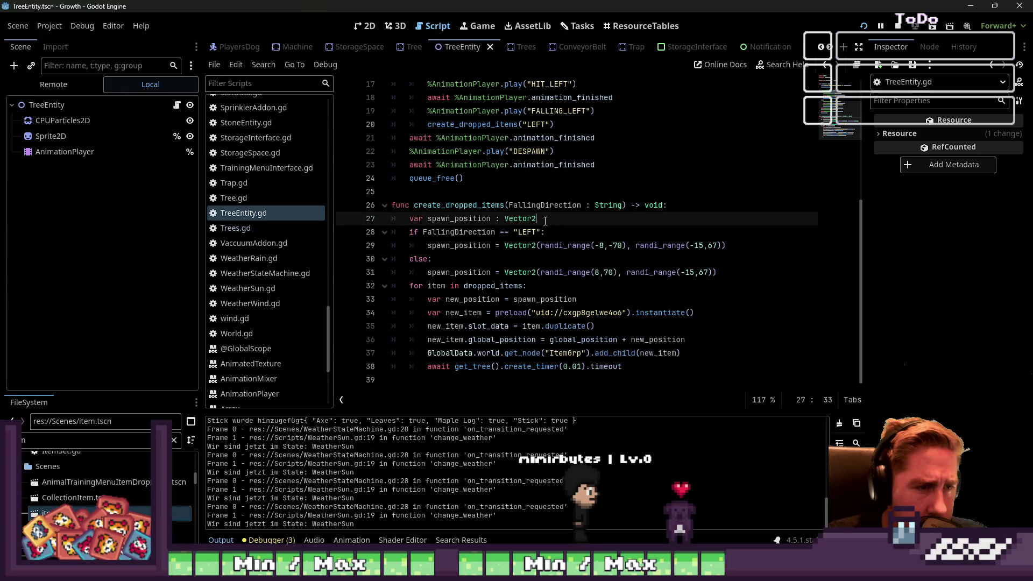
- Retype line 27 as an Array holding two Vector2 offsets, the second being Vector2(-15,67)
key(ctrl+shift+Left)
key(BackSpace)
text(rray [)
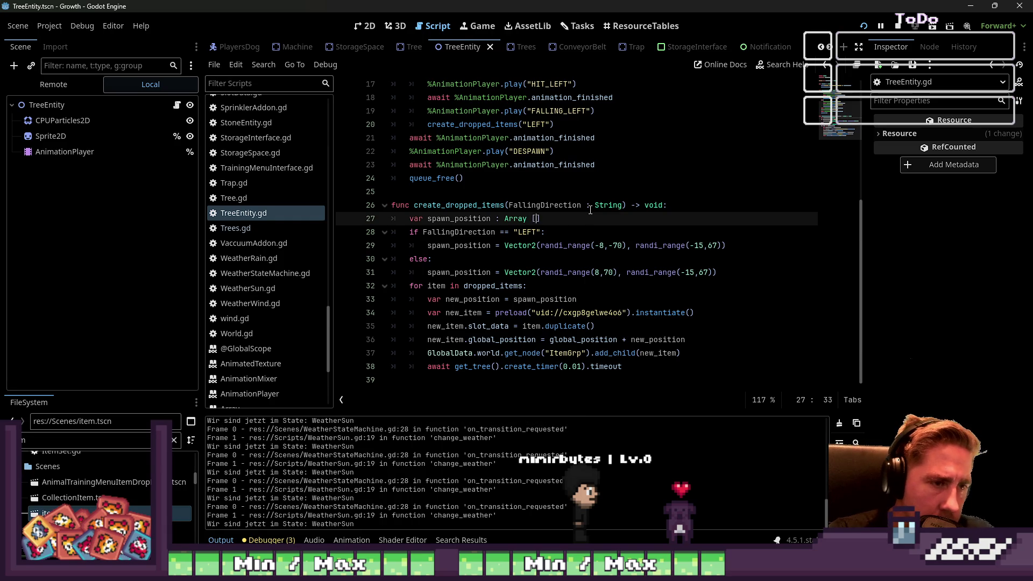
text(Vecto)
text(r)
key(Return)
key(BackSpace)
key(BackSpace)
key(BackSpace)
text(ange_)
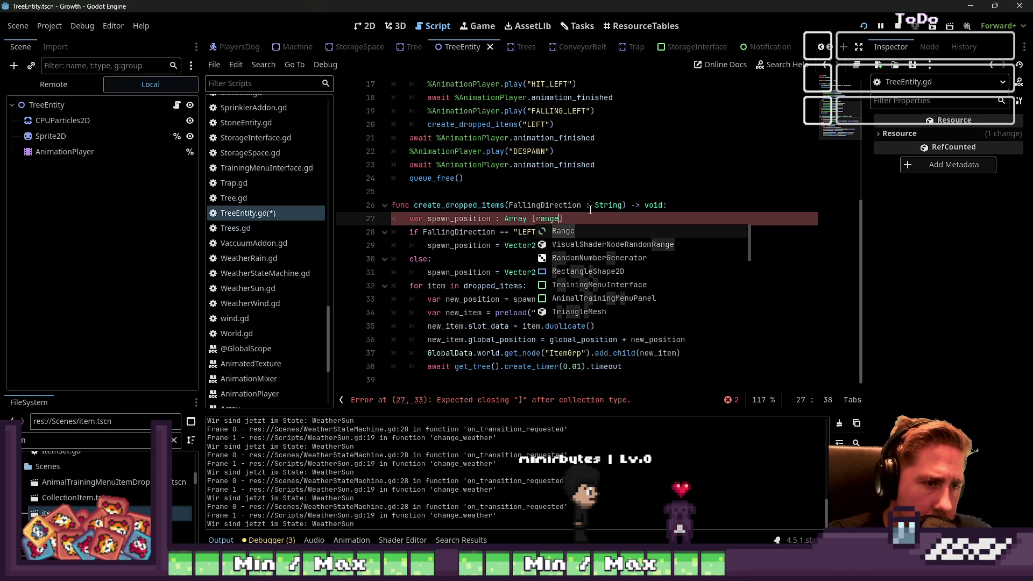
key(BackSpace)
key(BackSpace)
key(BackSpace)
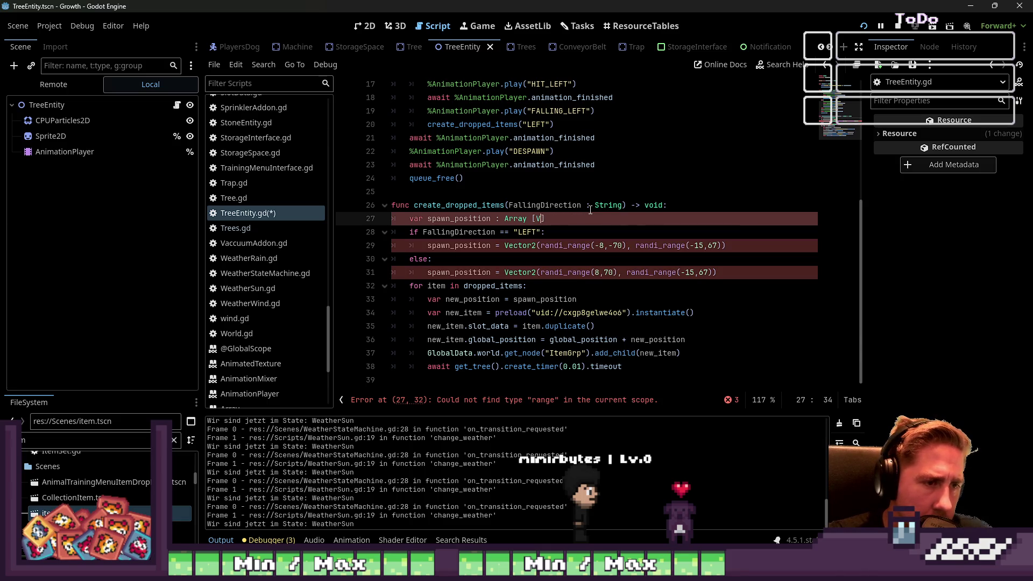
text(ector2(-8,)
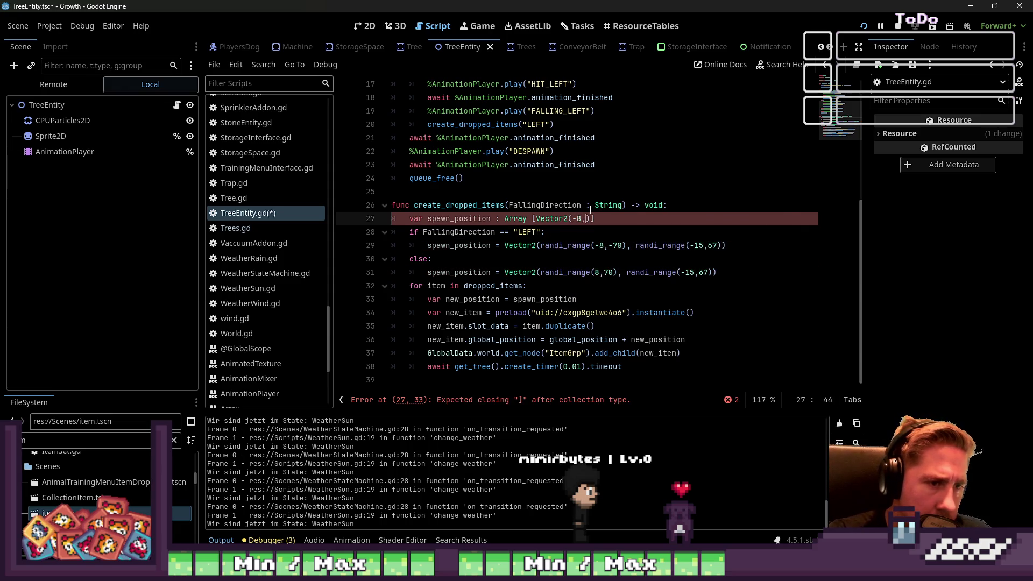
text(70)
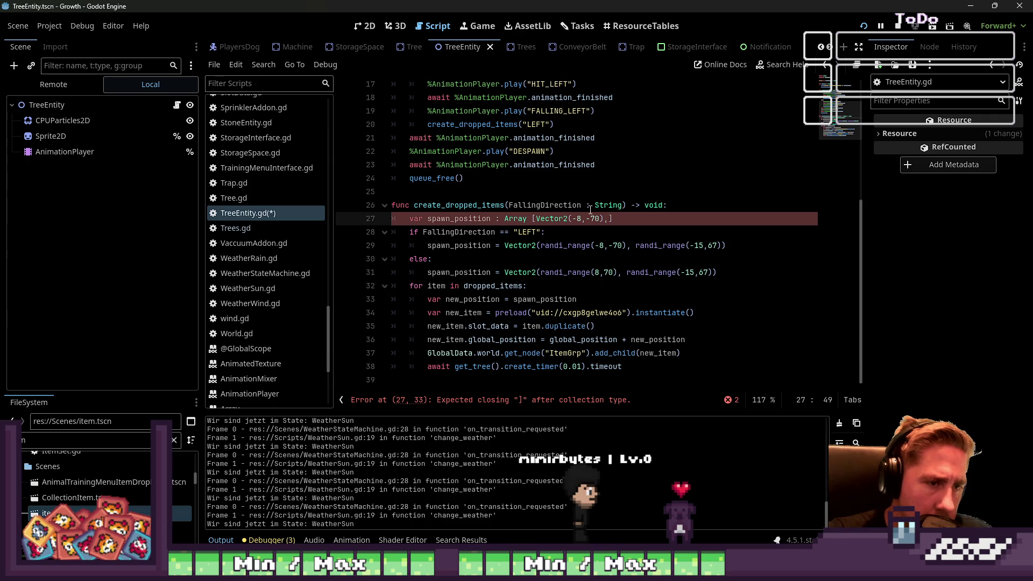
key(shift+Right)
key(shift+Right)
key(shift+Right)
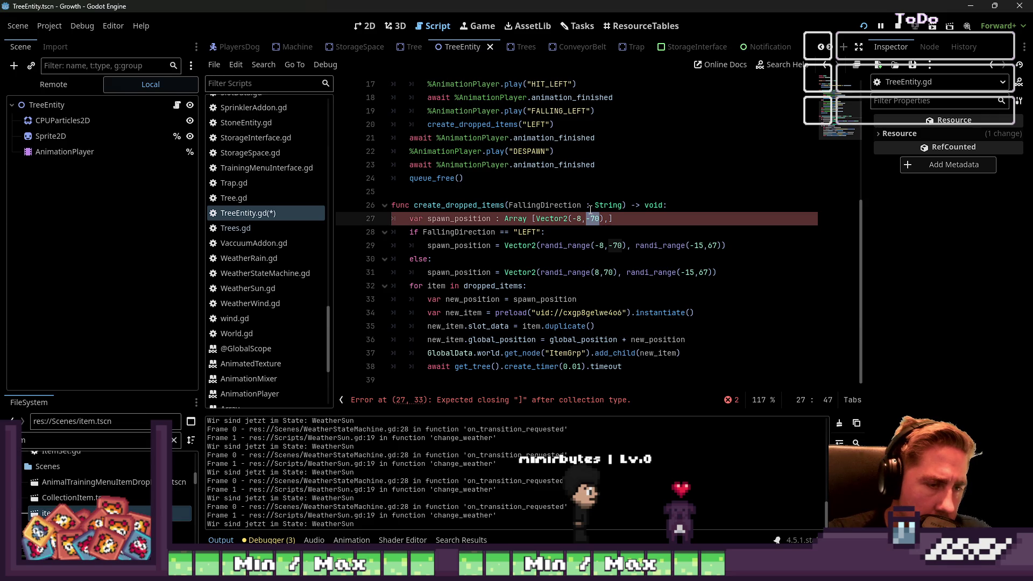
key(Right)
text(Vecto)
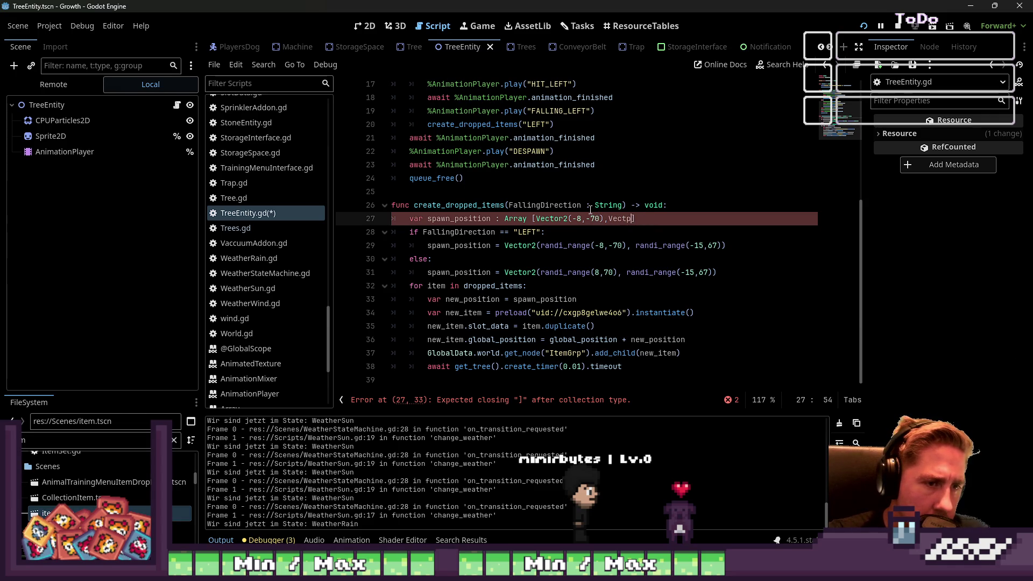
text(r2()
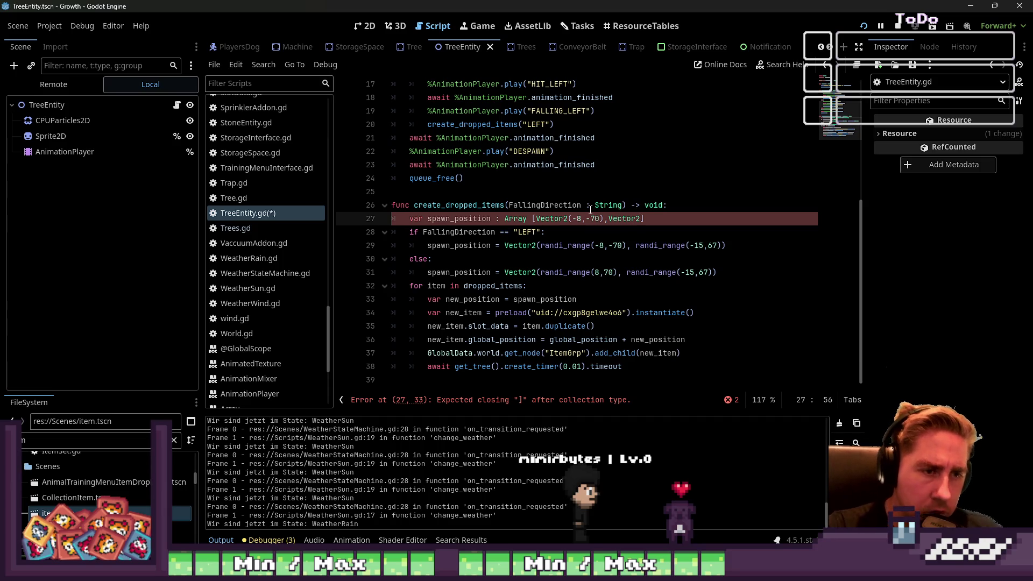
text(-15,)
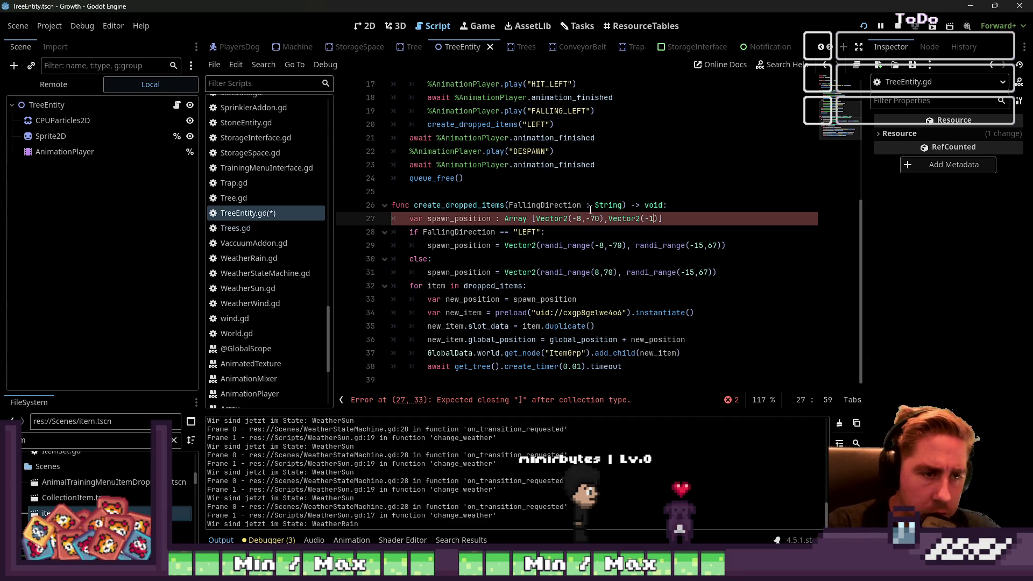
text(67)
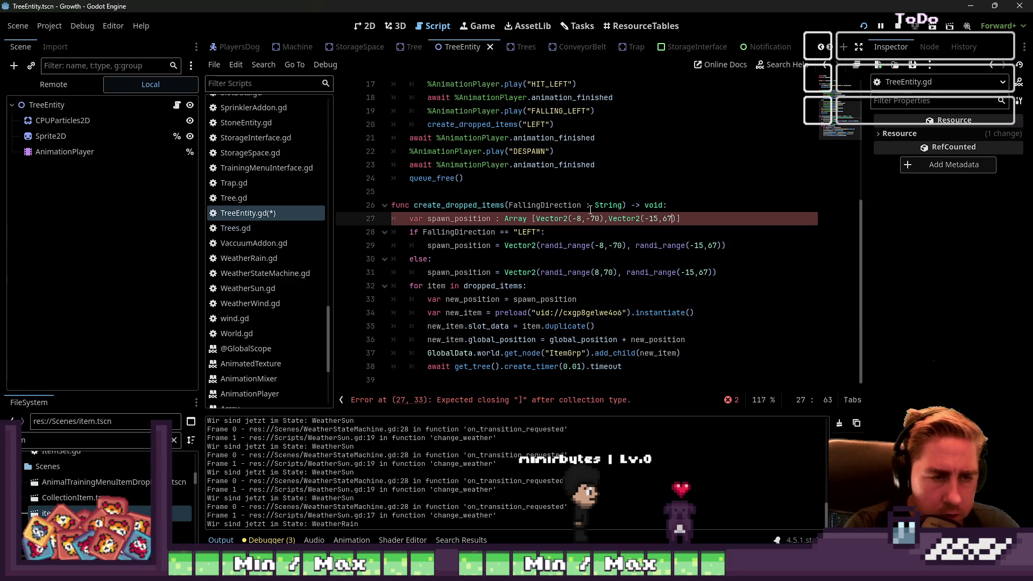
- Paste the two-vector array over the randomized value in the LEFT branch on line 29
key(Up)
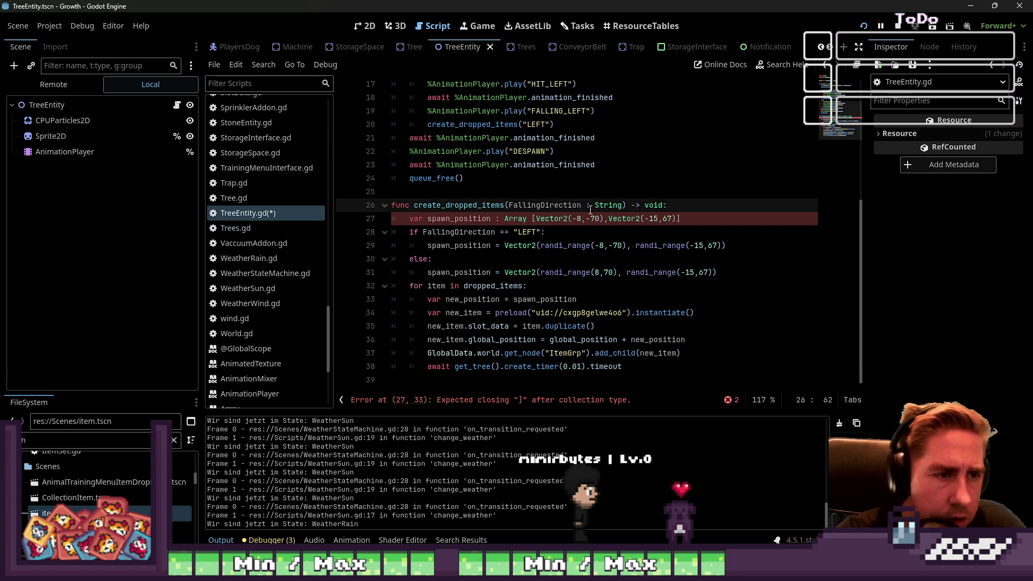
key(Down)
key(End)
key(ctrl+shift+Left)
key(ctrl+shift+Left)
key(ctrl+shift+Left)
key(ctrl+c)
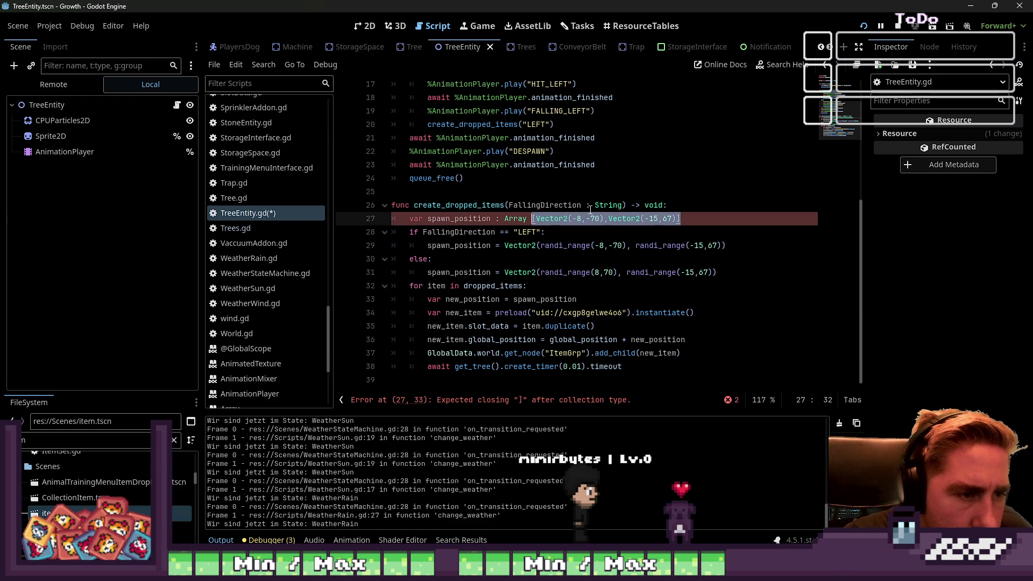
key(Left)
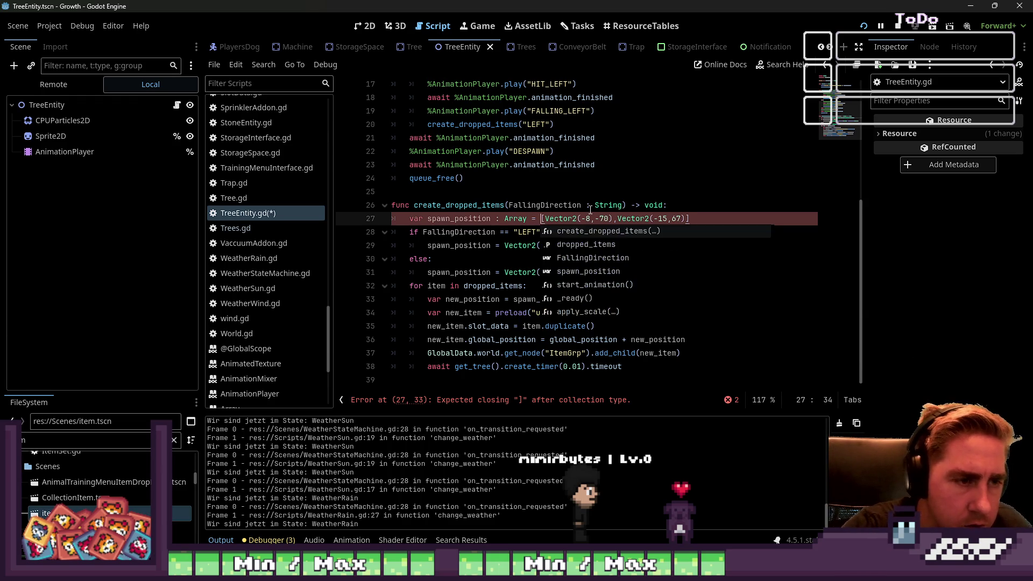
key(Down)
key(Down)
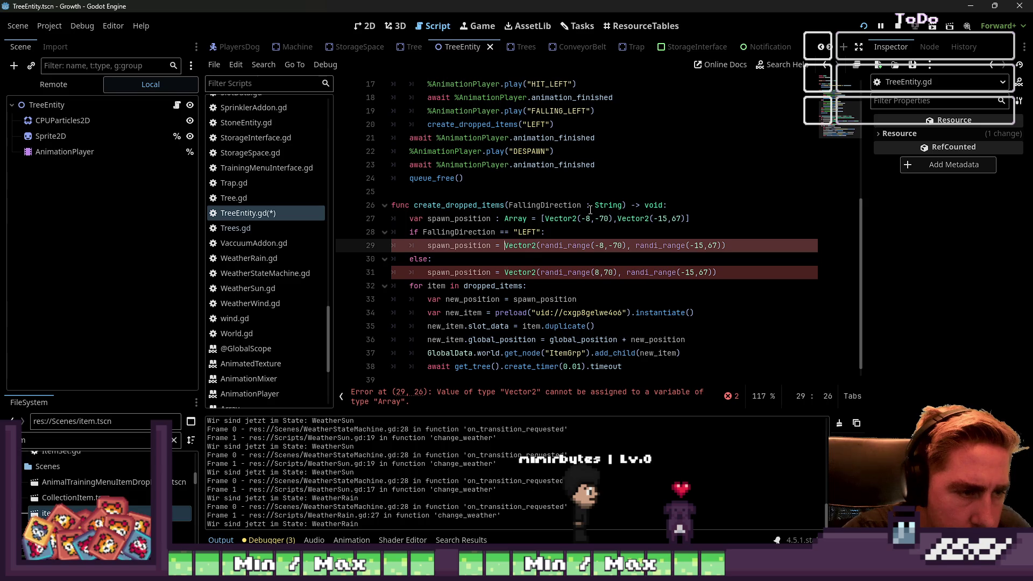
key(Right)
key(Right)
key(Right)
key(ctrl+shift+Right)
key(ctrl+shift+Right)
key(ctrl+shift+Right)
key(ctrl+v)
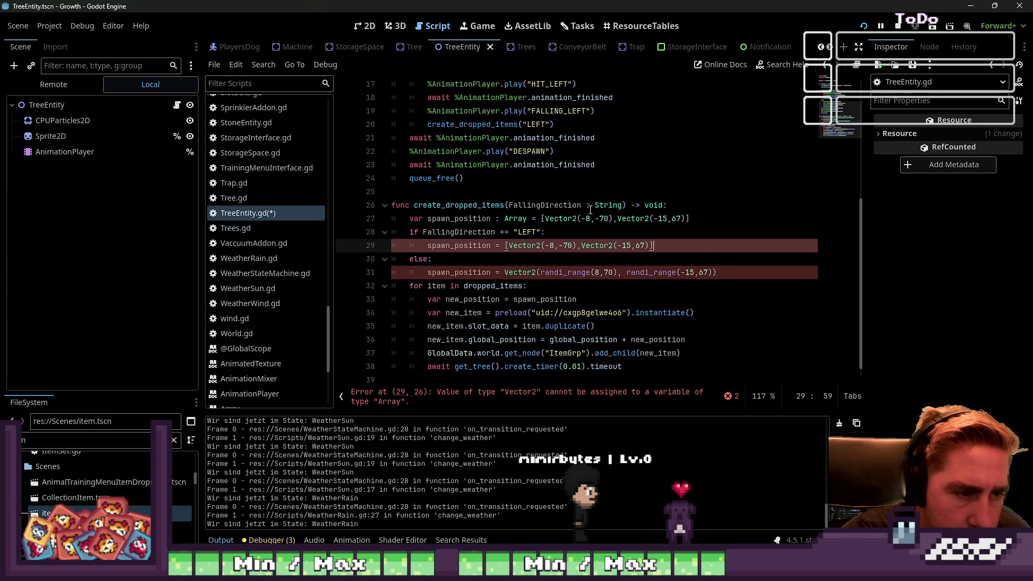
key(Down)
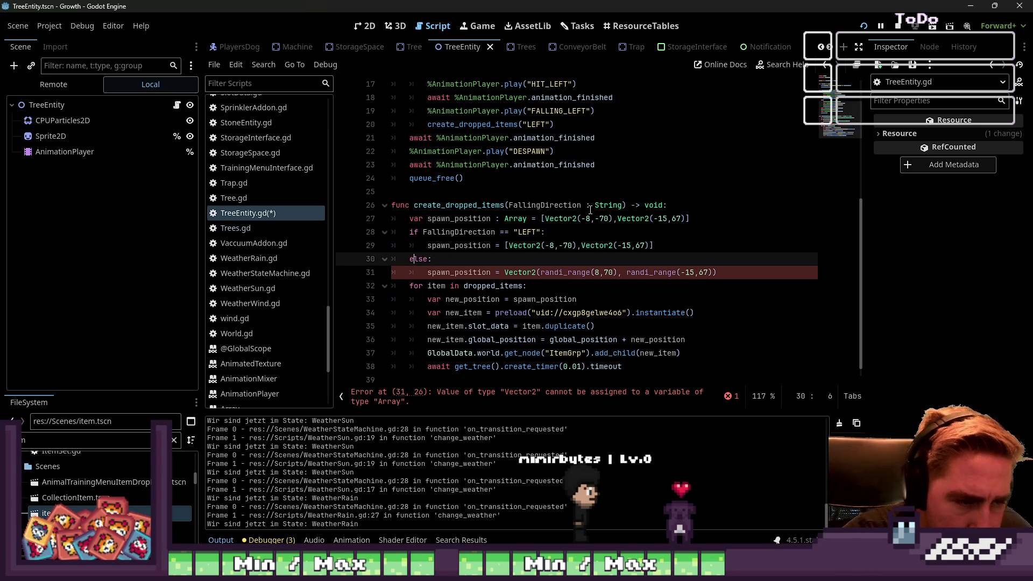
- Move -70 into the LEFT array's second vector, replacing its old -15
key(Up)
key(Left)
key(Left)
key(Left)
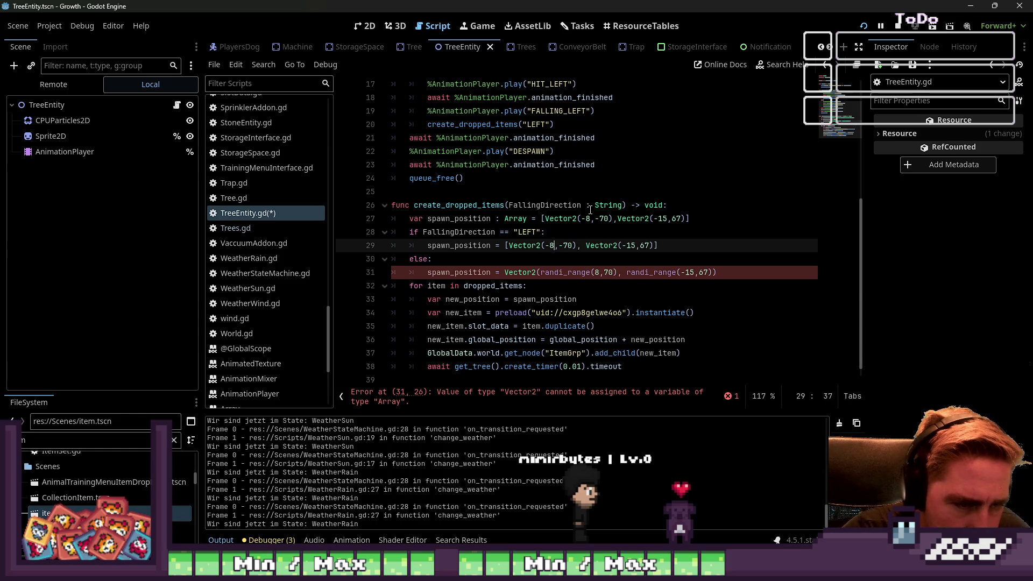
key(shift+Right)
key(shift+Right)
key(shift+Right)
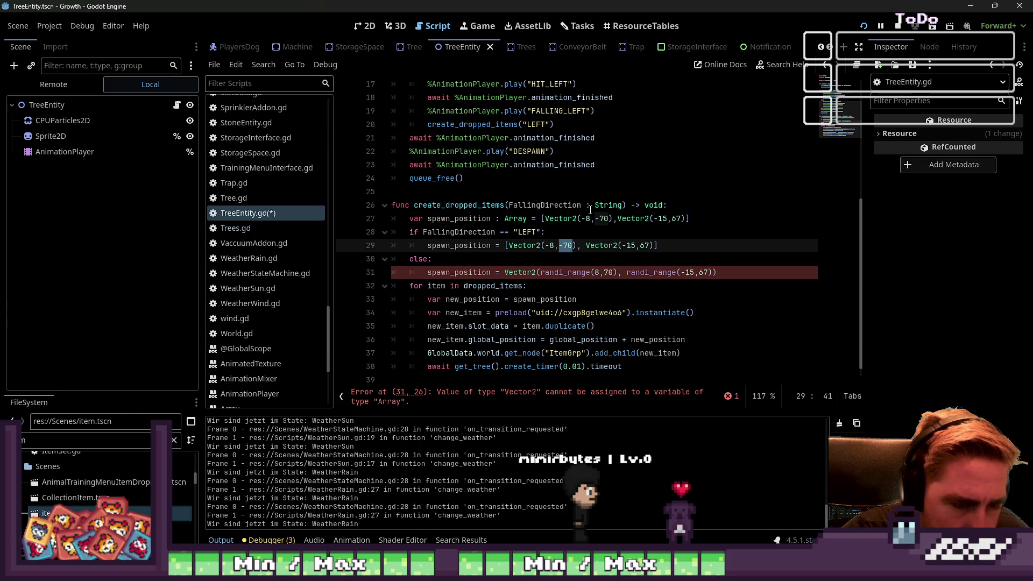
key(Right)
key(Right)
key(Right)
key(Right)
key(Right)
key(Right)
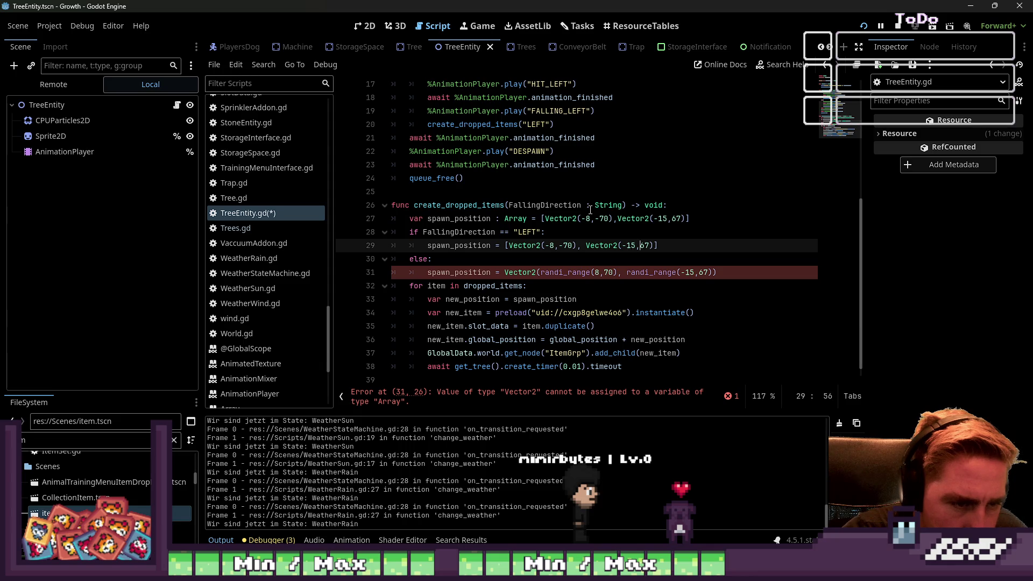
key(Left)
key(Left)
key(Left)
key(Right)
key(Right)
key(Right)
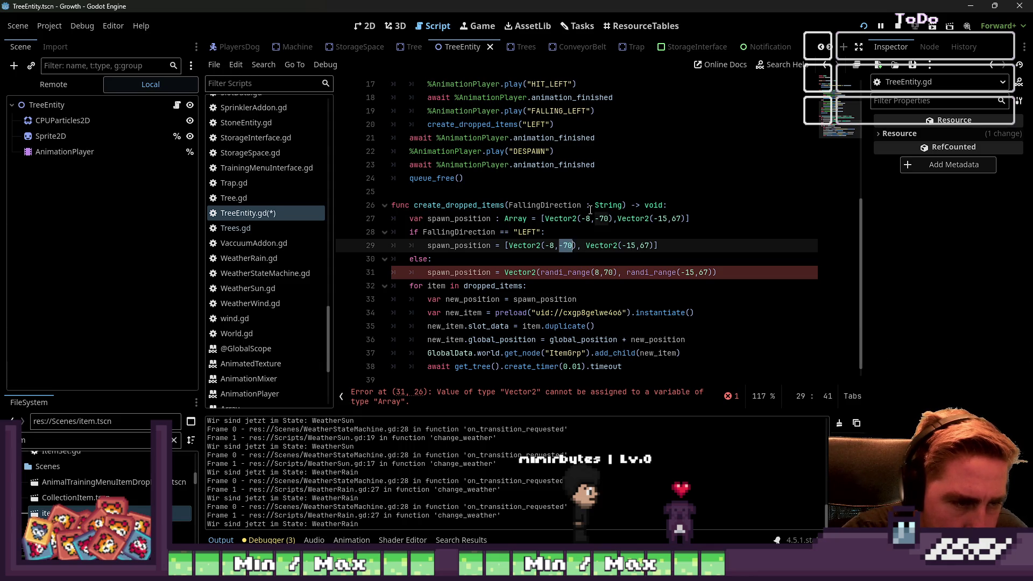
key(Left)
key(Left)
text(-70)
key(Left)
key(shift+Right)
key(shift+Right)
key(shift+Right)
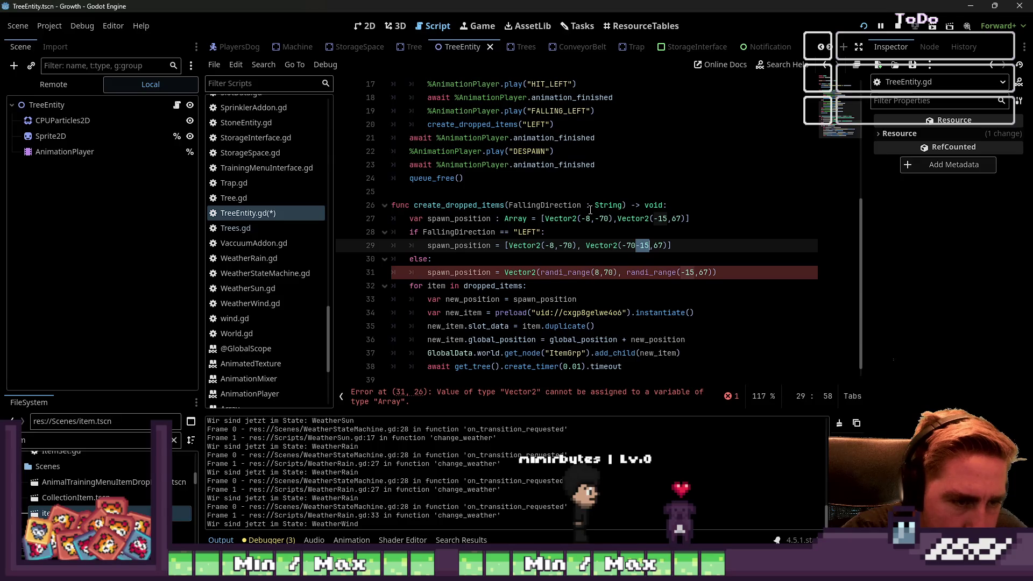
key(BackSpace)
key(Left)
key(Left)
key(Left)
- Set the first LEFT vector's y to -15, giving [Vector2(-8,-15), Vector2(-70,67)]
key(shift+Right)
key(shift+Right)
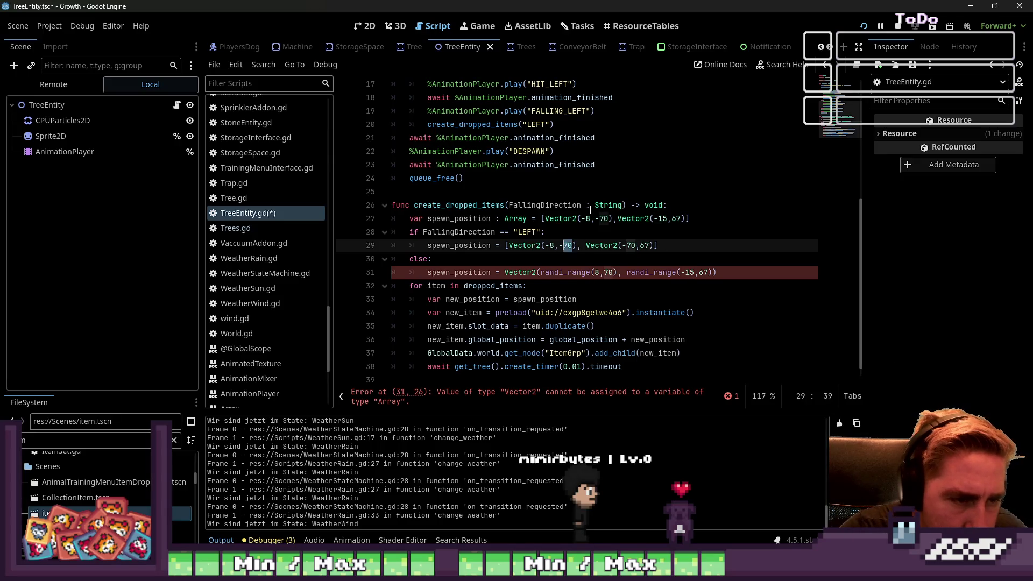
text(15)
key(Left)
key(Left)
key(Left)
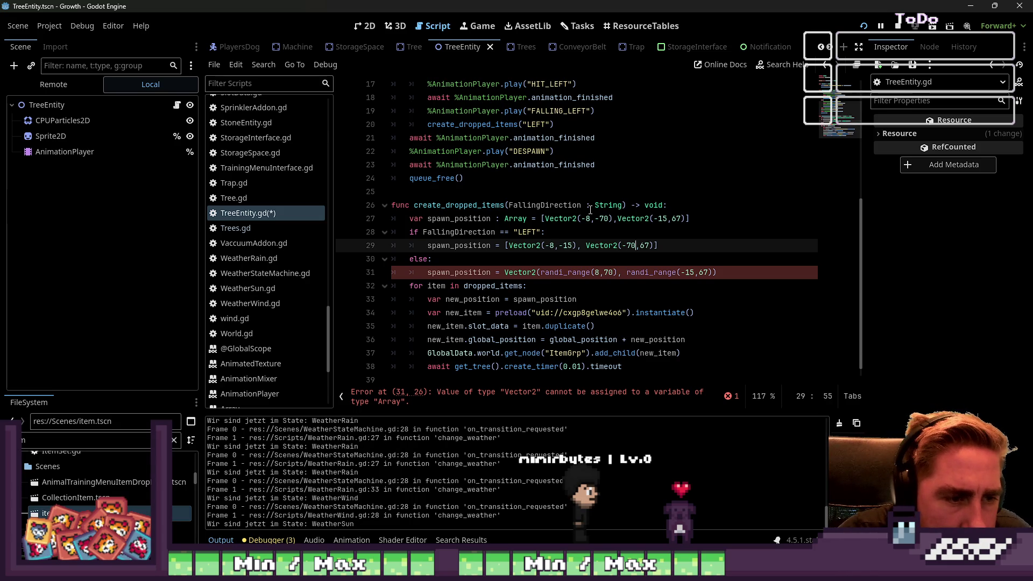
key(End)
key(Left)
key(Left)
key(ctrl+shift+Left)
key(ctrl+shift+Left)
key(ctrl+shift+Left)
key(shift+Home)
key(ctrl+shift+Right)
key(ctrl+shift+Right)
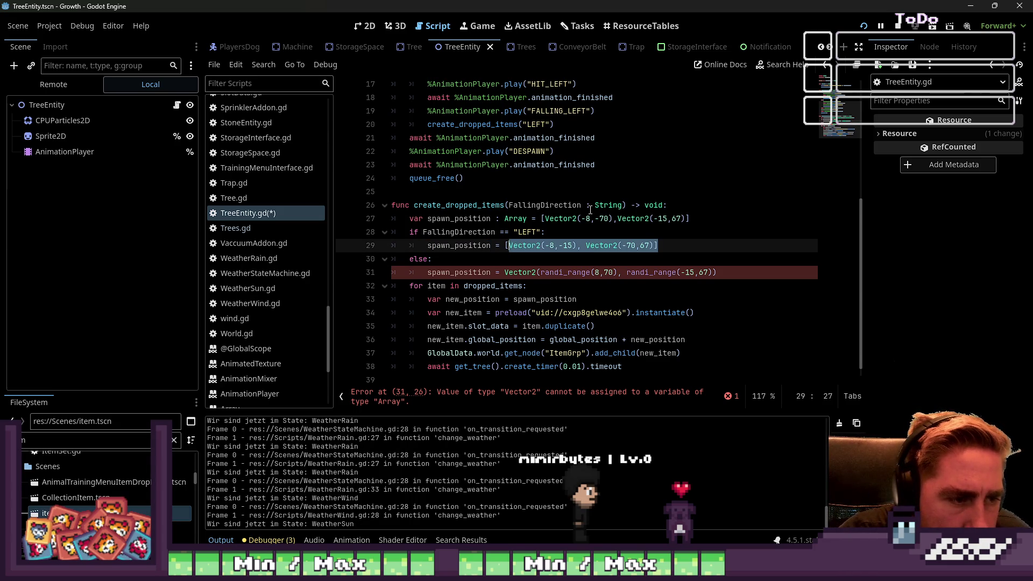
- Empty the spawn_position declaration on line 27 so it reads 'Array = []'
key(Up)
key(Up)
key(ctrl+Right)
key(ctrl+shift+Right)
key(ctrl+shift+Right)
key(ctrl+shift+Right)
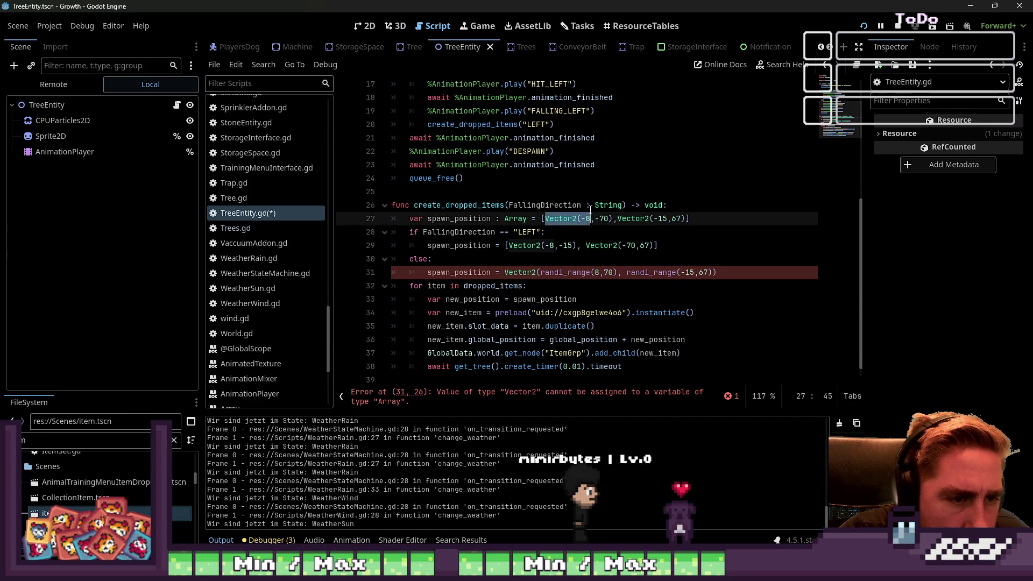
key(Delete)
key(Down)
key(Down)
key(Down)
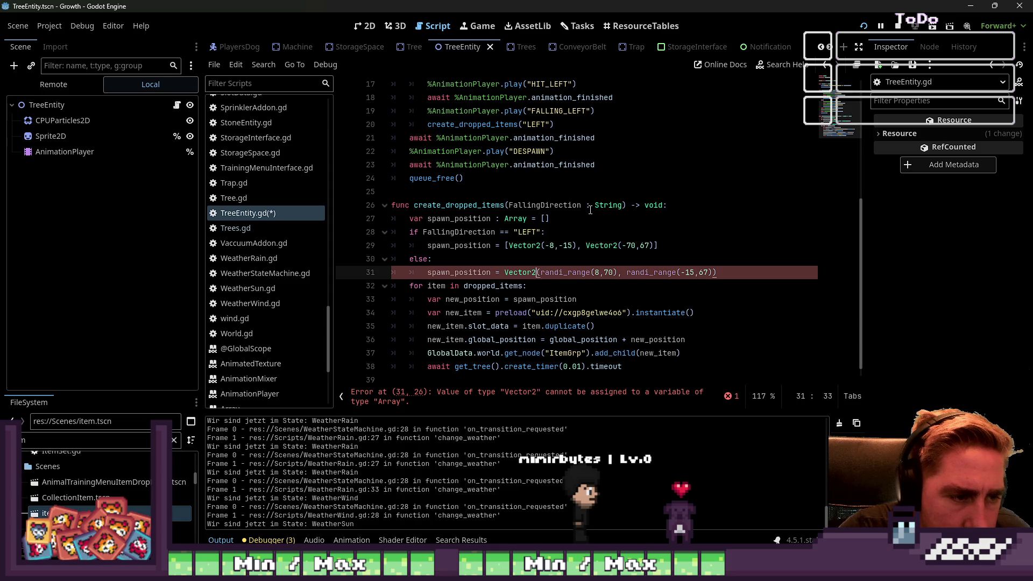
- Paste the vector array into the else branch and make it [Vector2(8,-15), Vector2(70,67)]
key(ctrl+shift+Right)
key(ctrl+shift+Right)
key(ctrl+shift+Right)
text([Vector2(-8,-15), Vector2(-70,67)])
key(ctrl+Left)
key(ctrl+Left)
key(ctrl+Left)
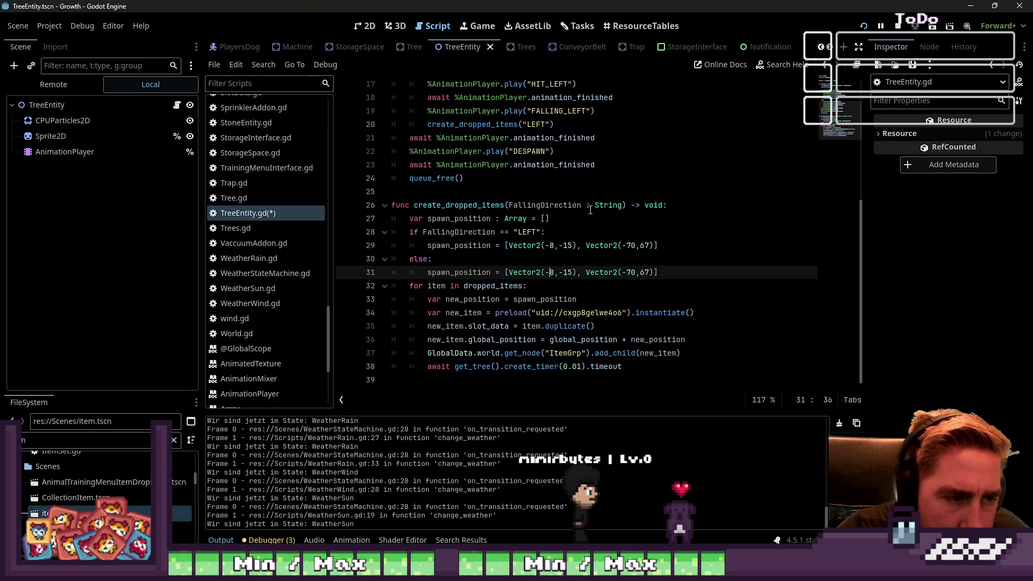
key(BackSpace)
key(Right)
key(Right)
key(Right)
key(Delete)
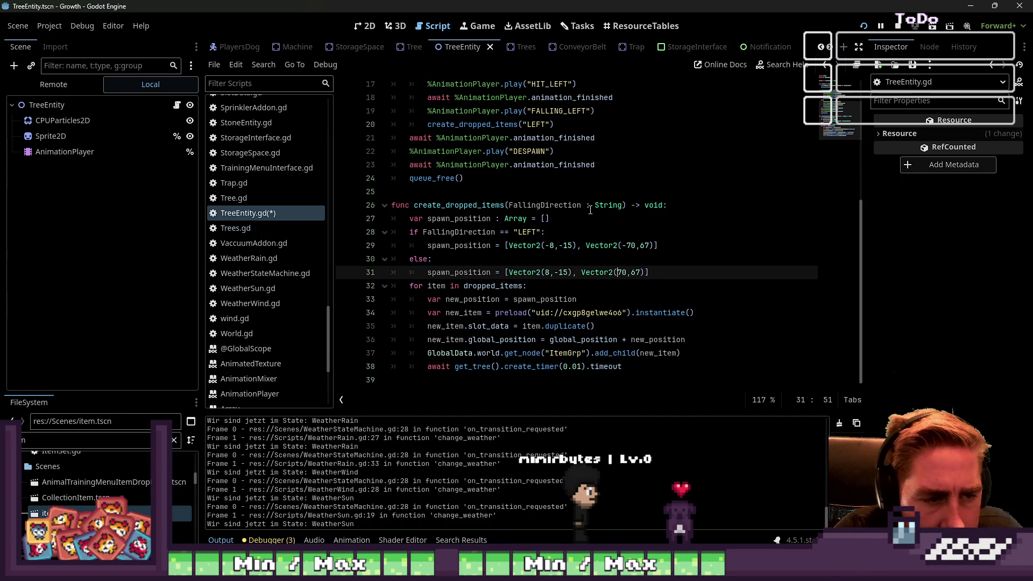
- Start wrapping line 33's spawn_position in Vector2(randi_range(…)) and switch to the 2D scene view
key(Down)
key(Up)
key(Up)
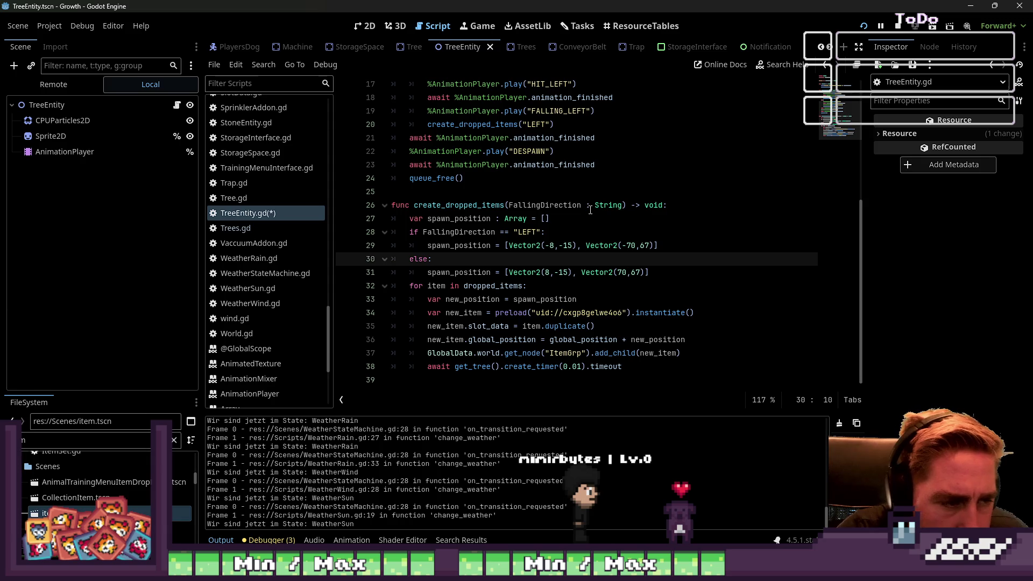
key(Down)
key(Down)
key(Down)
key(Up)
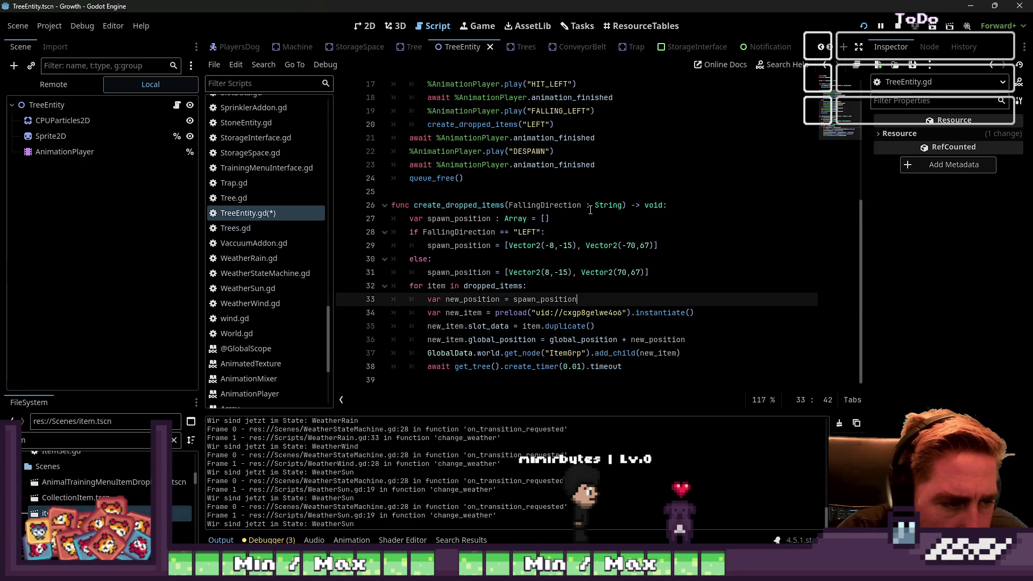
key(ctrl+shift+Left)
key(Left)
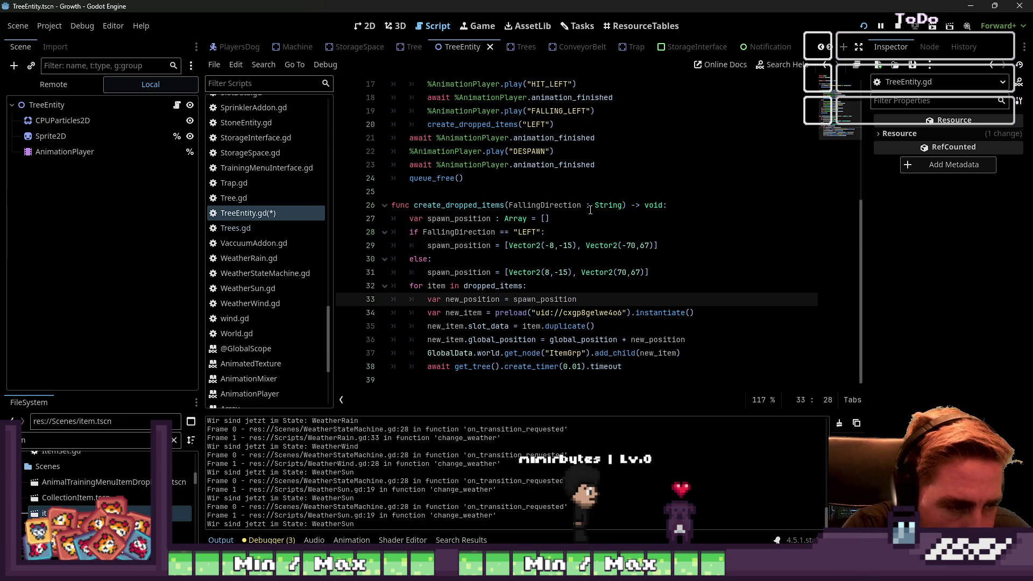
text(Vector2()
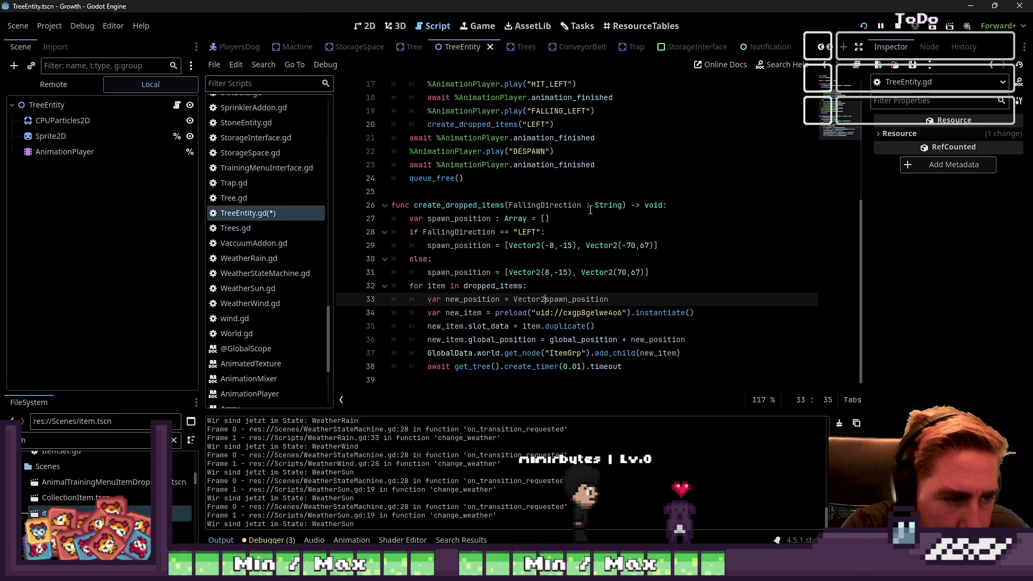
text(randi_range()
double_click(635, 273)
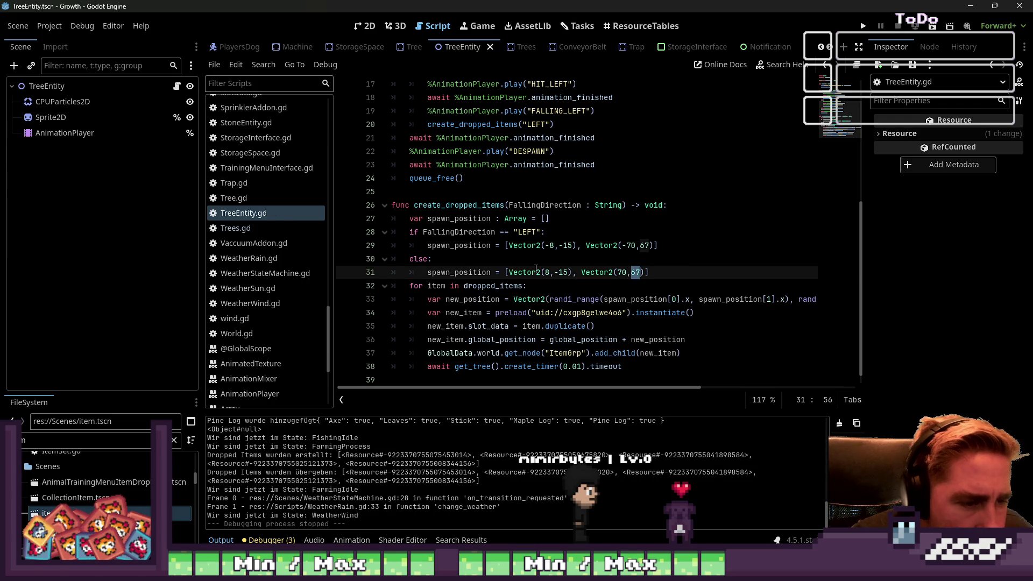
click(374, 27)
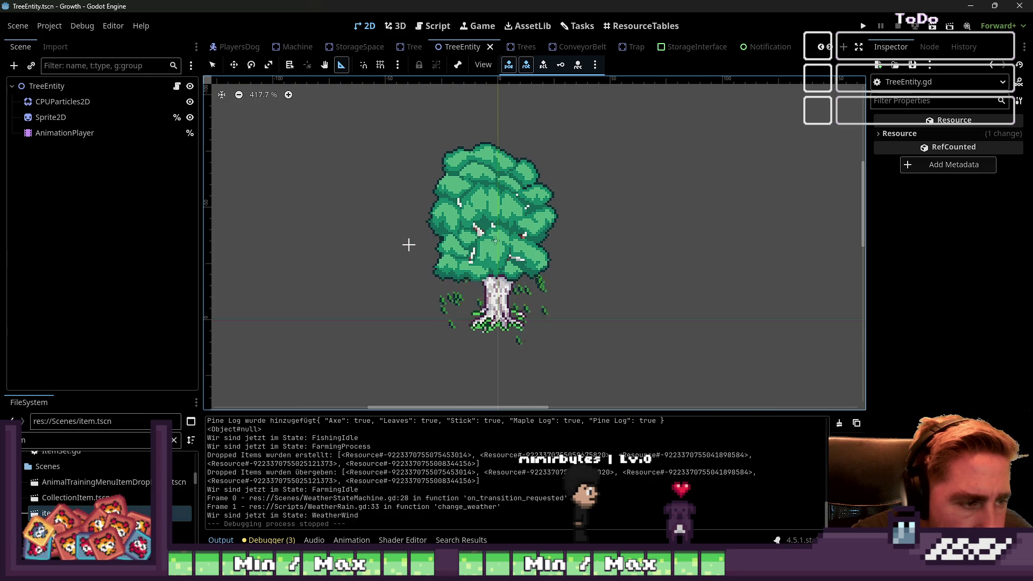
- Back in TreeEntity.gd, put 30 into the first y offsets on lines 29 and 31
click(433, 26)
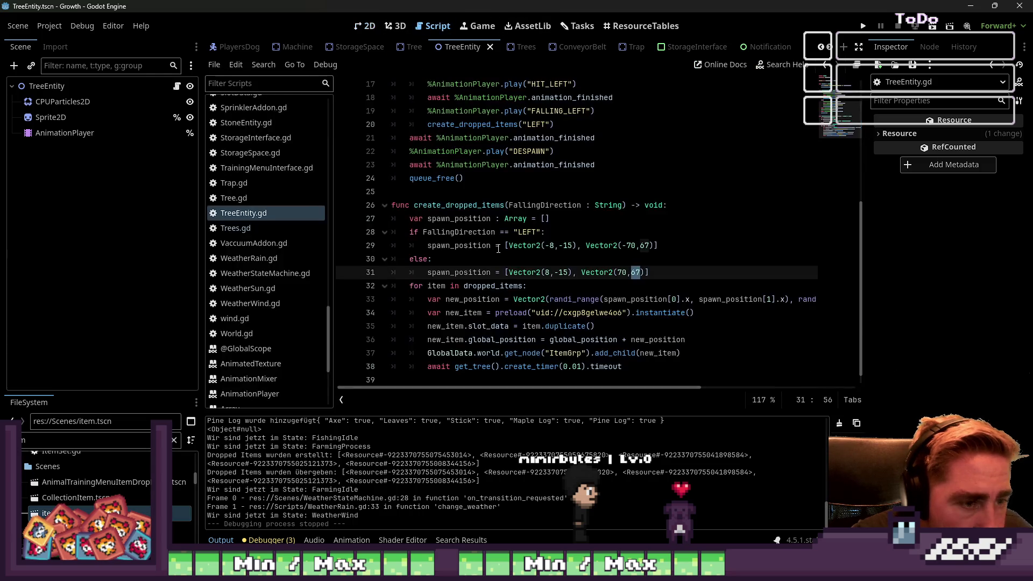
double_click(566, 245)
text(30)
key(Down)
key(Down)
key(Left)
key(shift+Left)
key(shift+Left)
text(30)
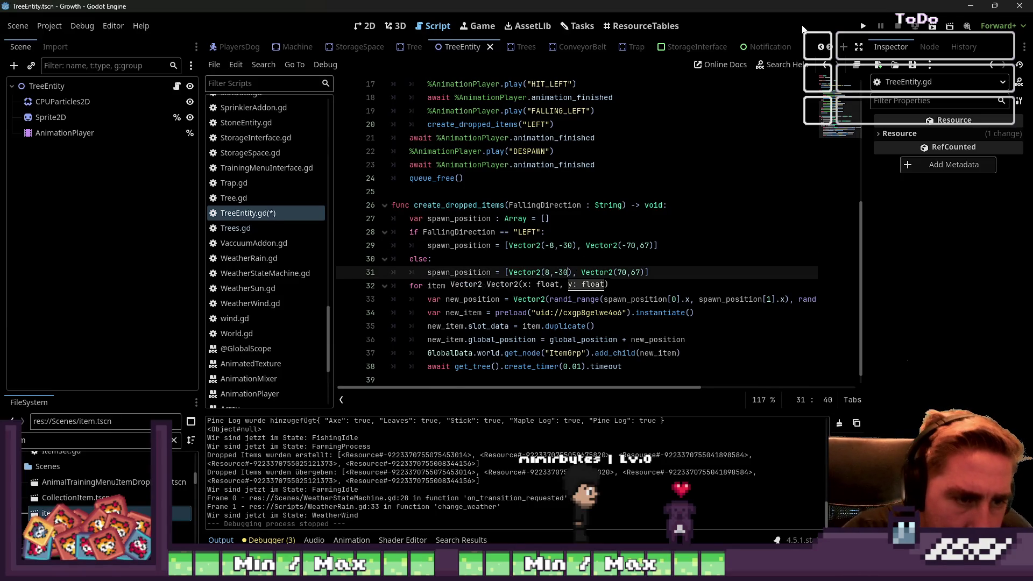
- Move the minus signs and restore -67 as the first vectors' y offsets on both lines
click(701, 209)
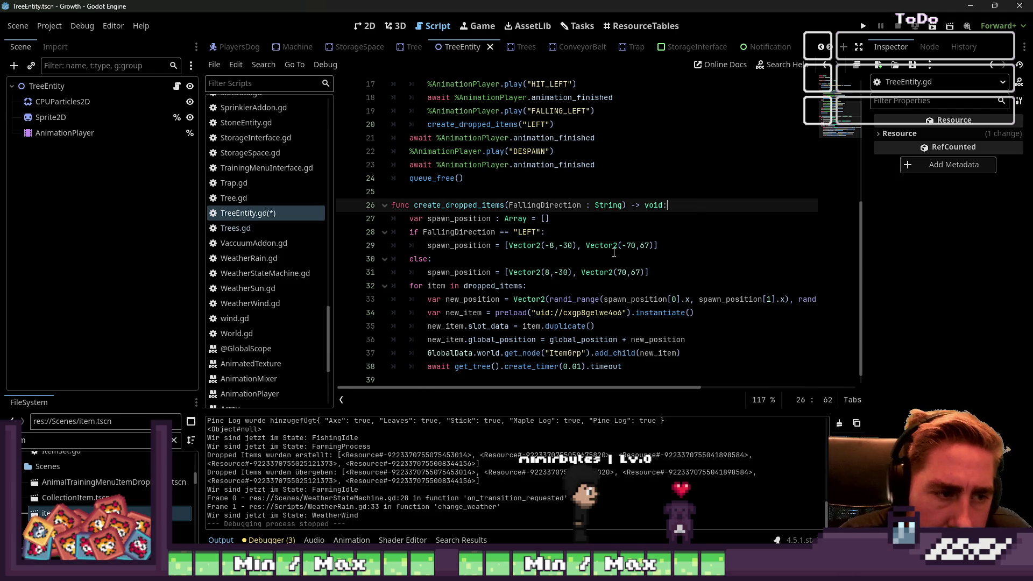
click(559, 273)
click(630, 273)
text(-)
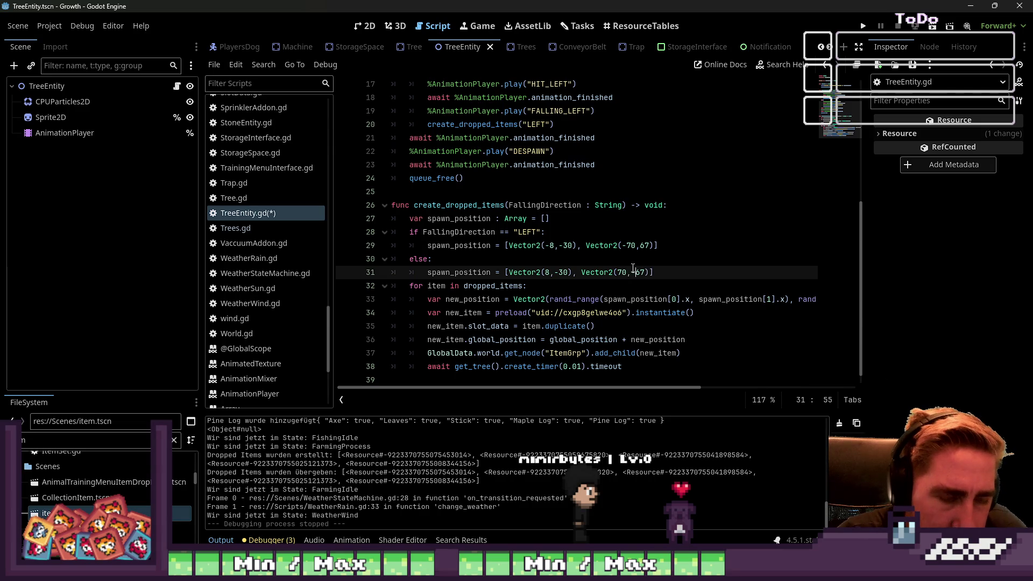
click(641, 247)
text(-)
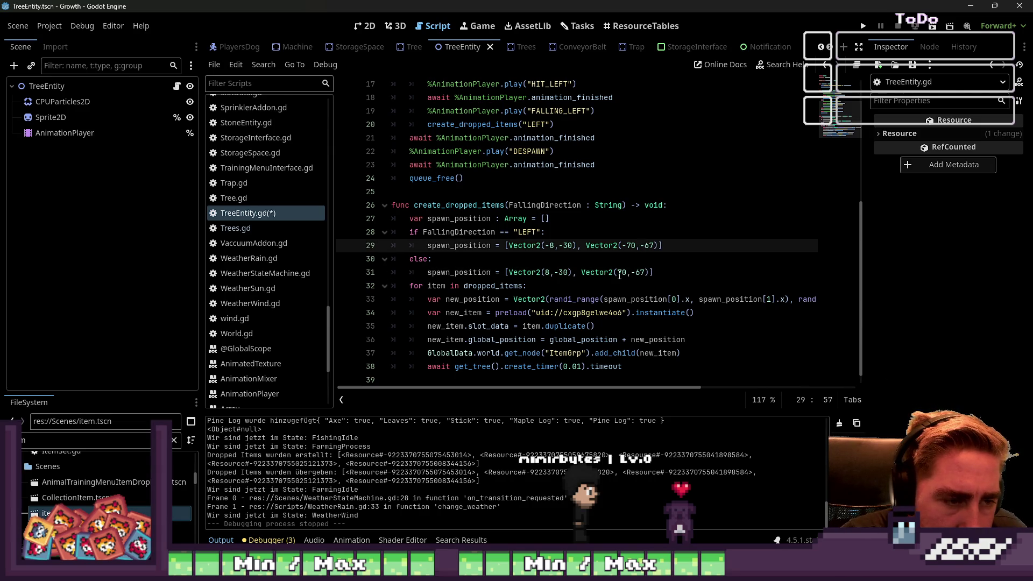
double_click(570, 246)
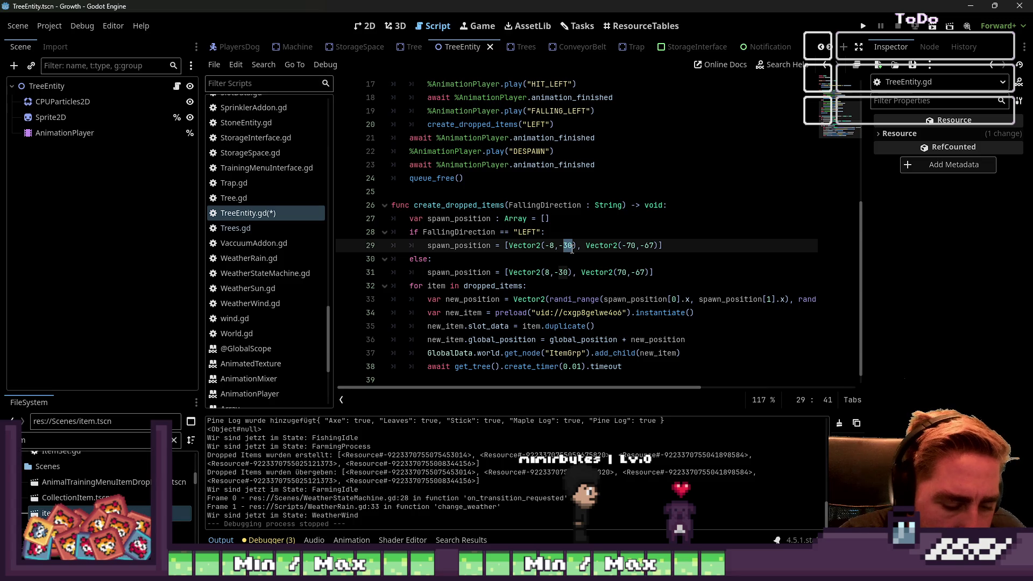
text(67)
click(564, 273)
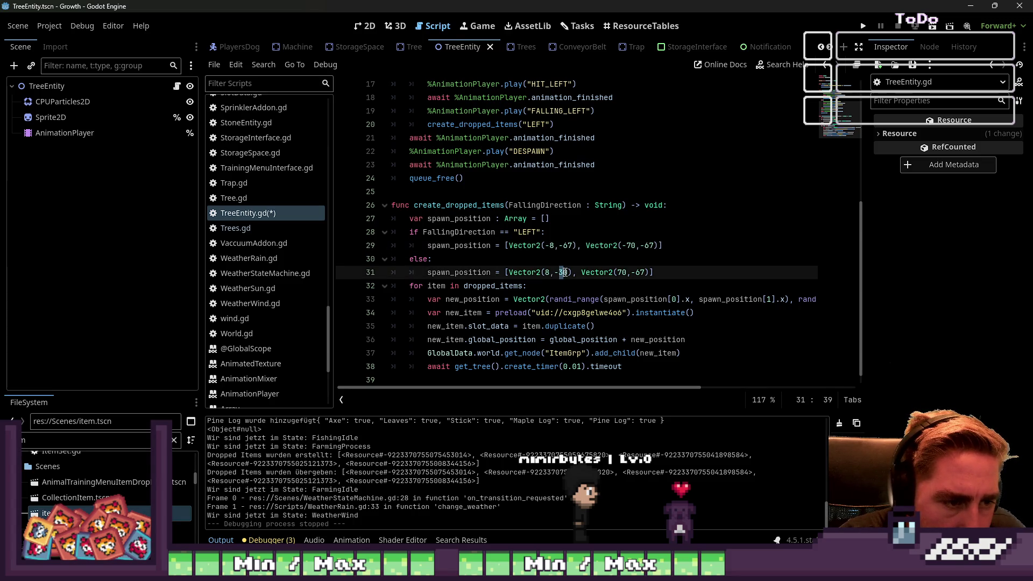
double_click(566, 273)
text(67)
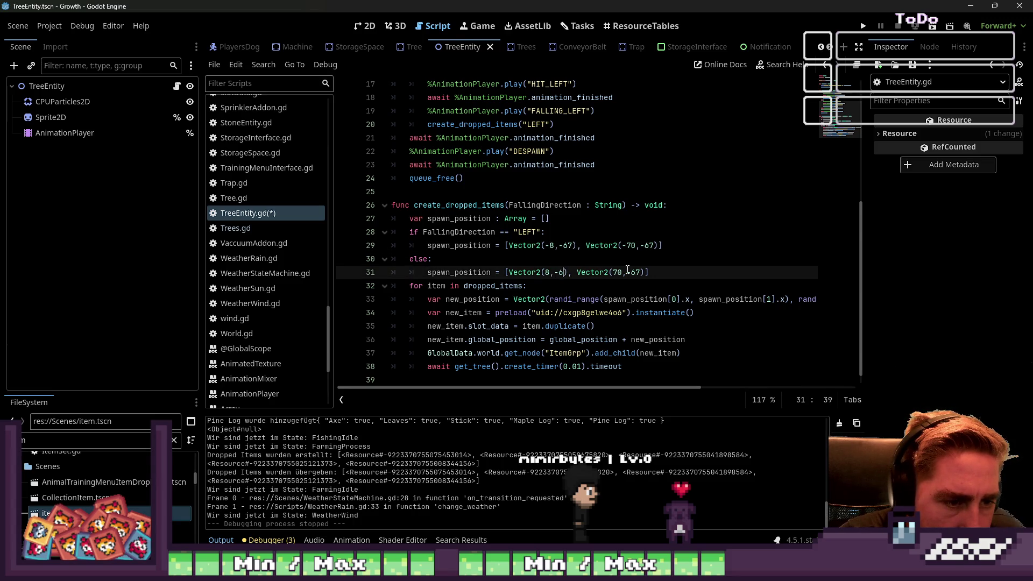
- Set the far offsets to Vector2(70,-30) and Vector2(-70,-30), review them, and run the project
double_click(640, 273)
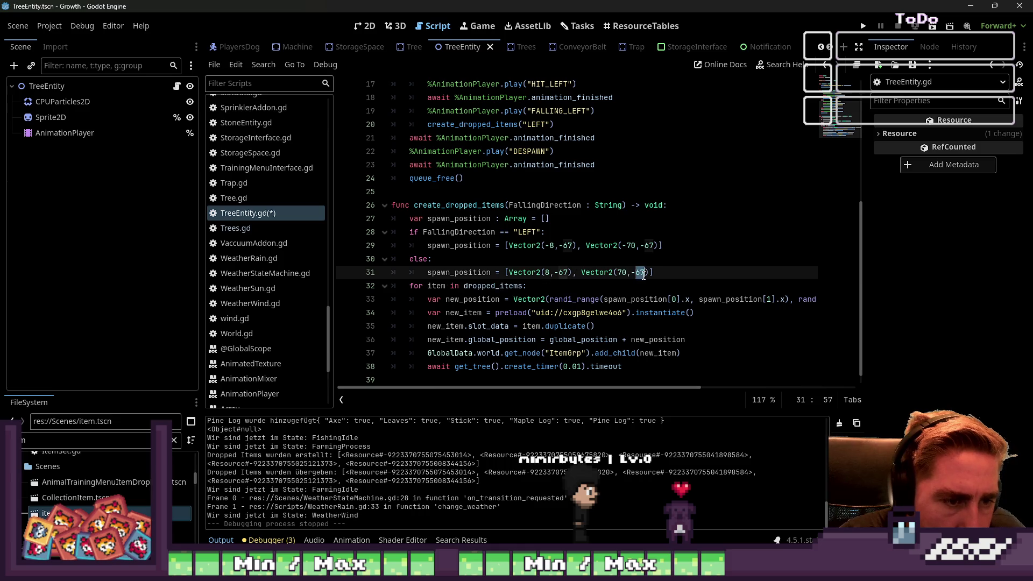
text(30)
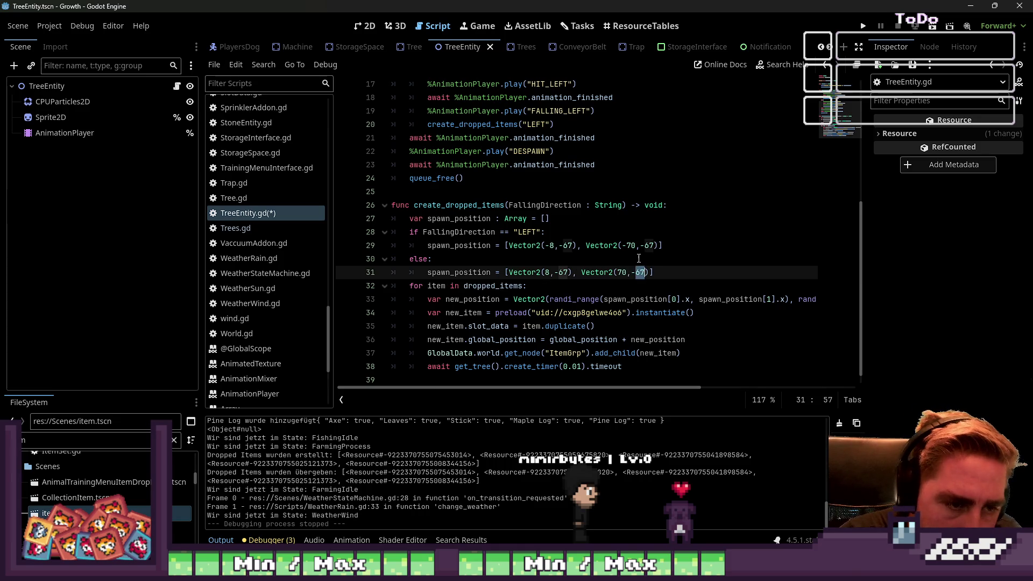
double_click(649, 247)
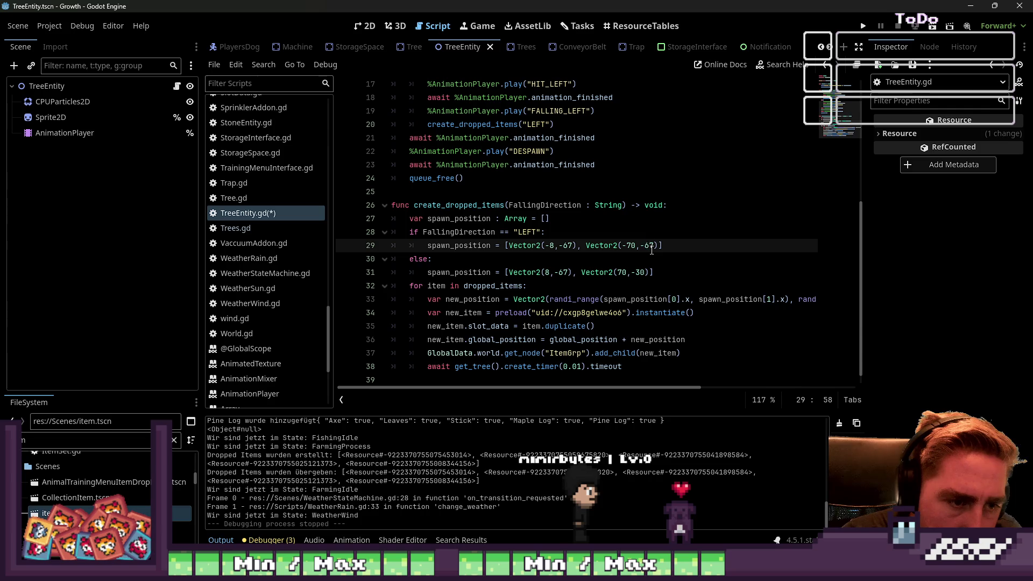
text(30)
click(669, 219)
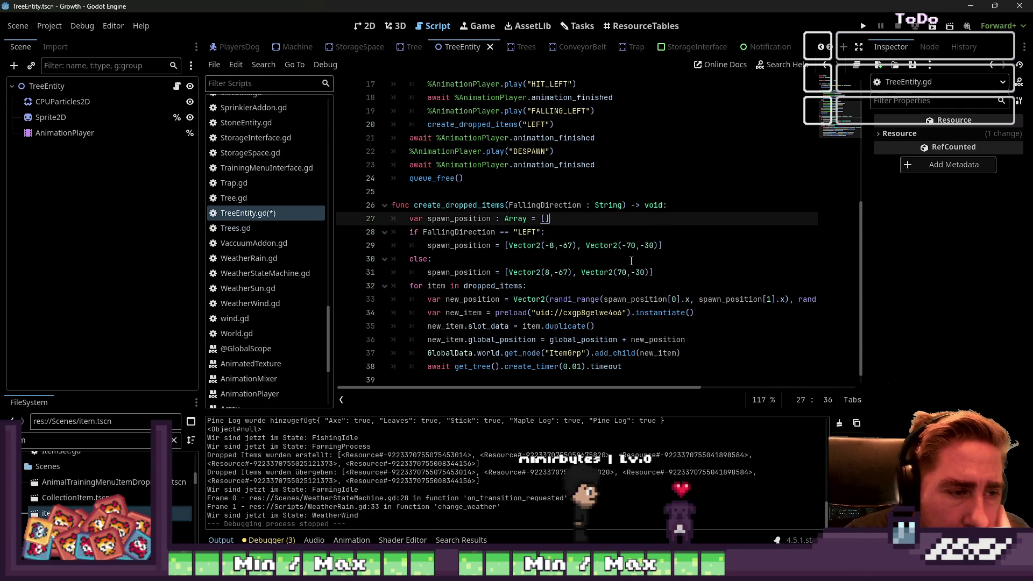
click(546, 246)
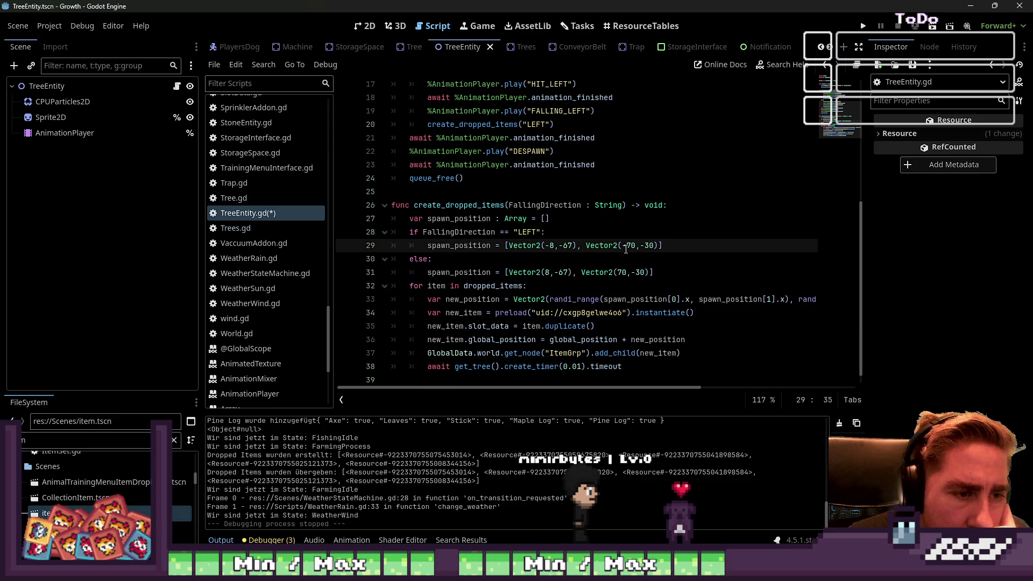
text(-)
click(581, 270)
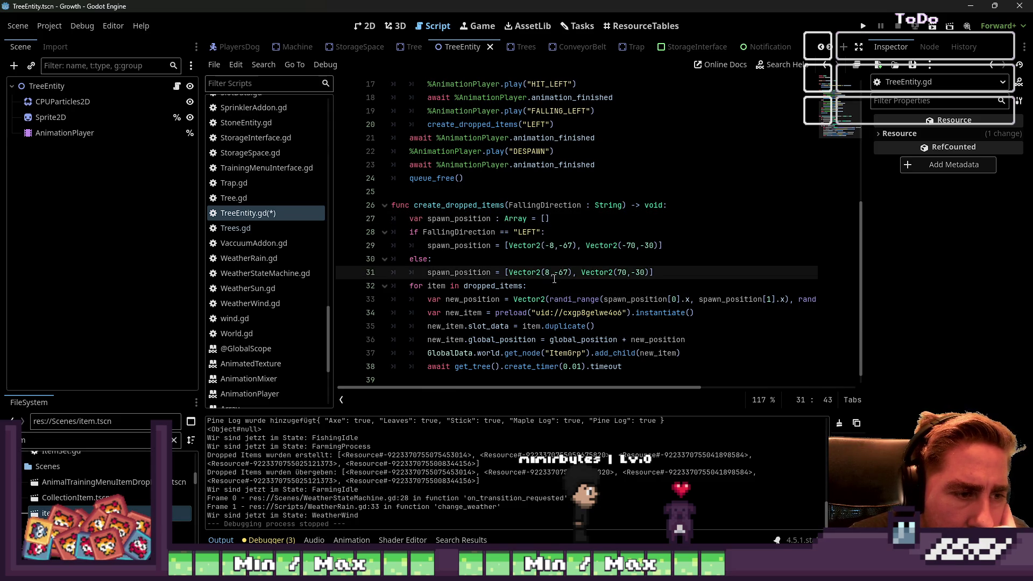
click(561, 245)
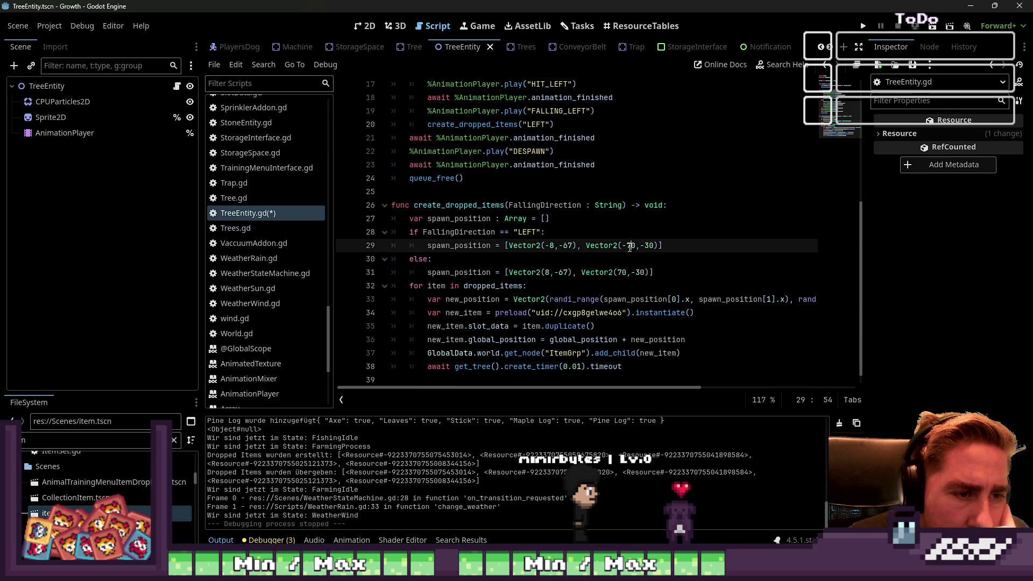
click(865, 26)
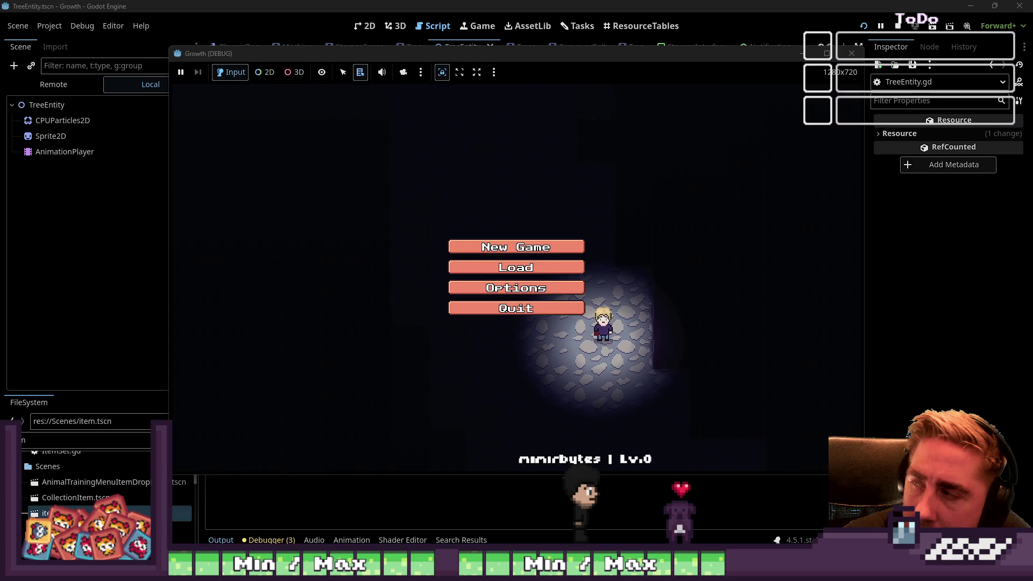
- Start a new game with character 'sda' and move the axe into hotbar slot 3
click(570, 247)
text(sda)
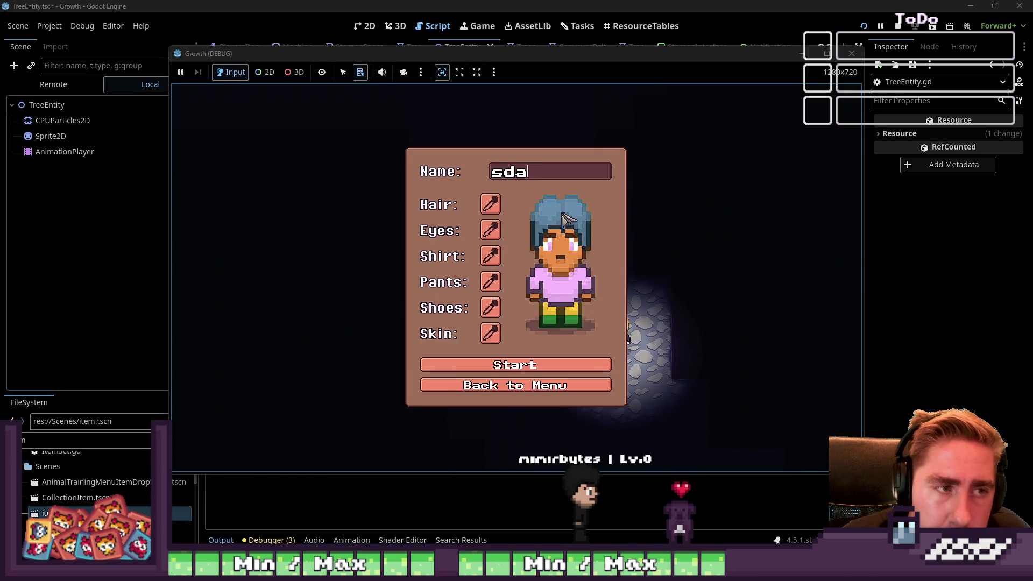
key(Return)
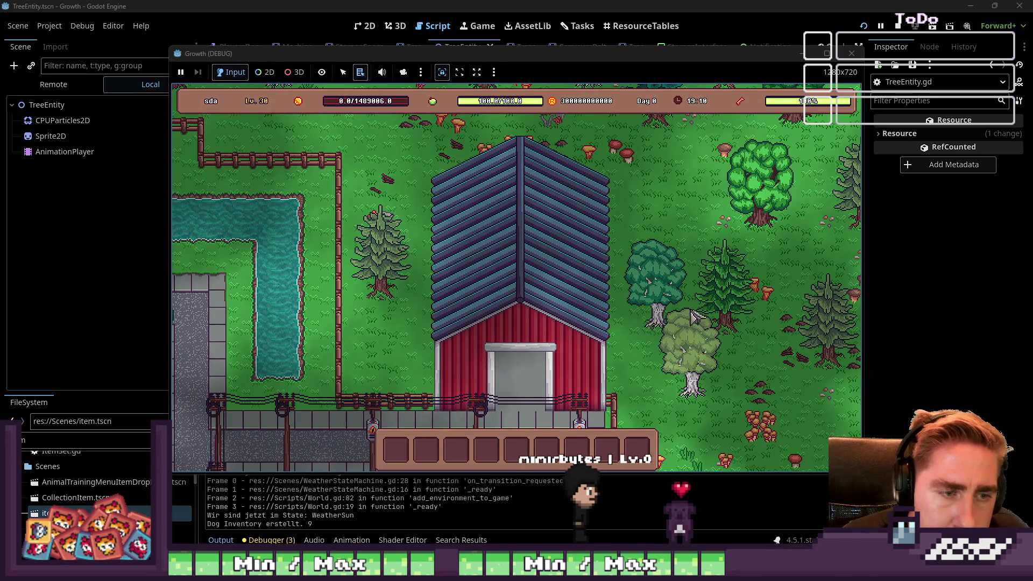
key(i)
click(713, 123)
key(i)
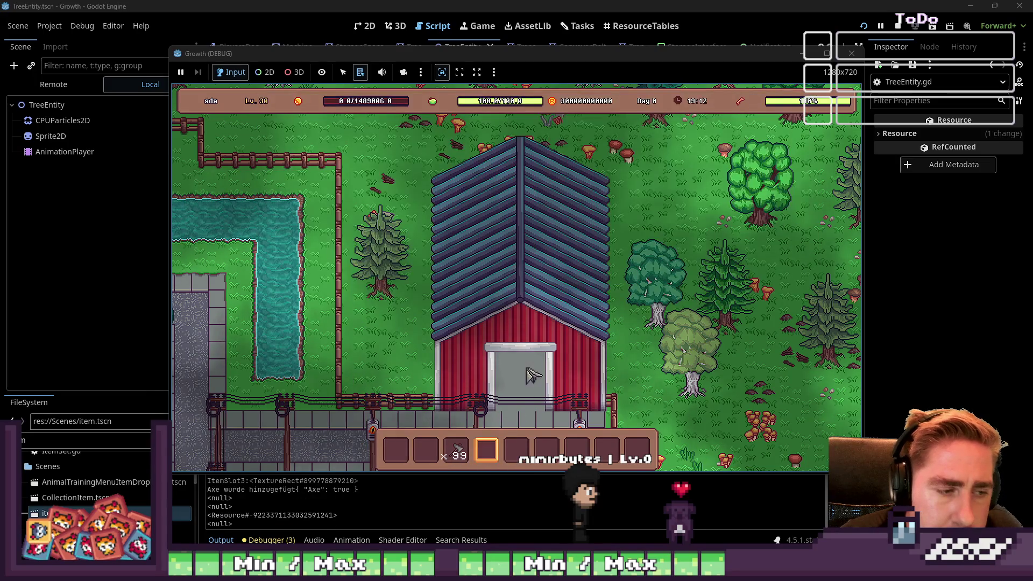
scroll(574, 351, up, 2)
- Chop down a tree, a pine and the dark-red tree, collecting their drops
key(s)
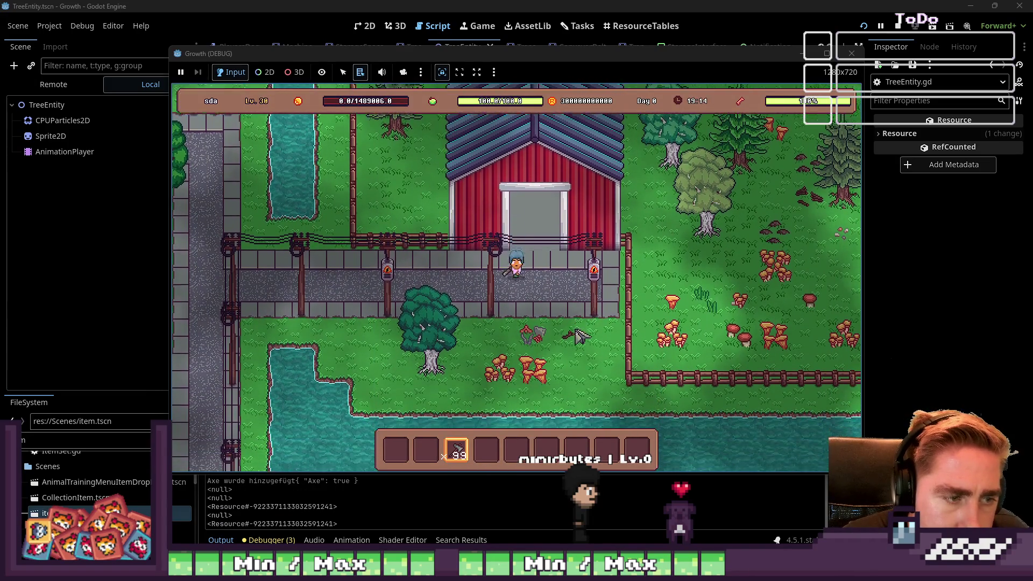
key(a)
key(e)
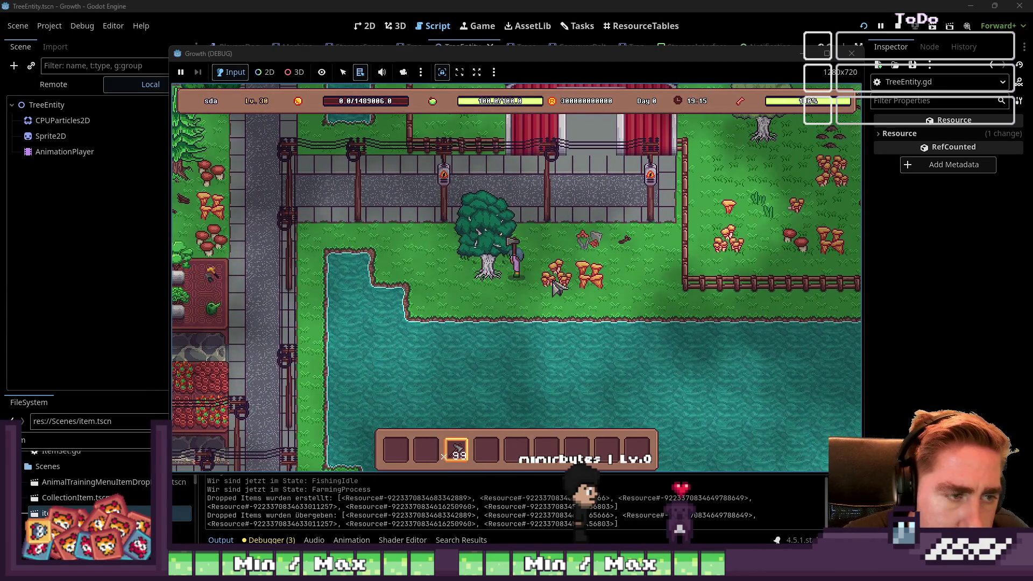
key(a)
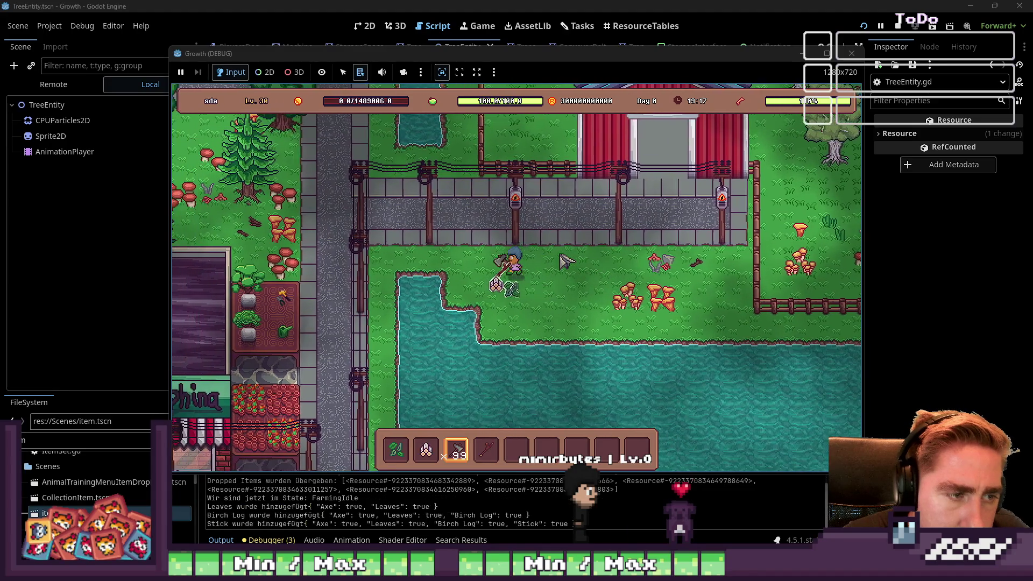
key(w)
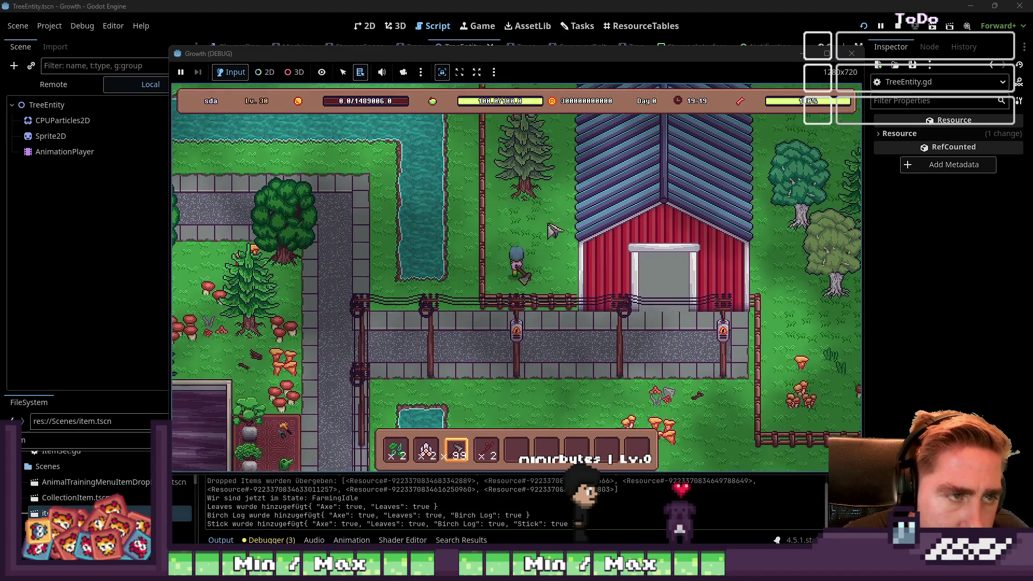
key(e)
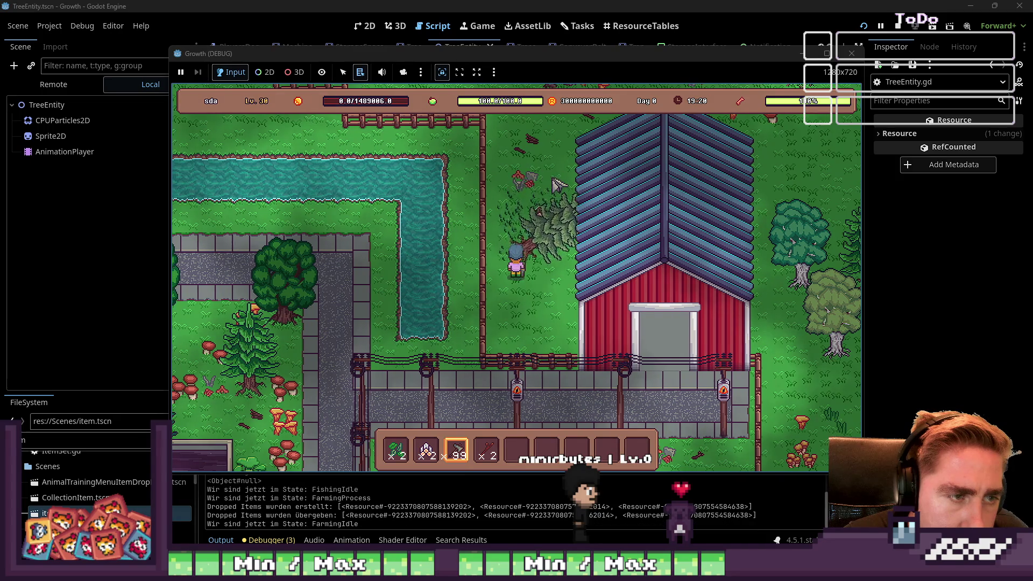
key(w)
key(a)
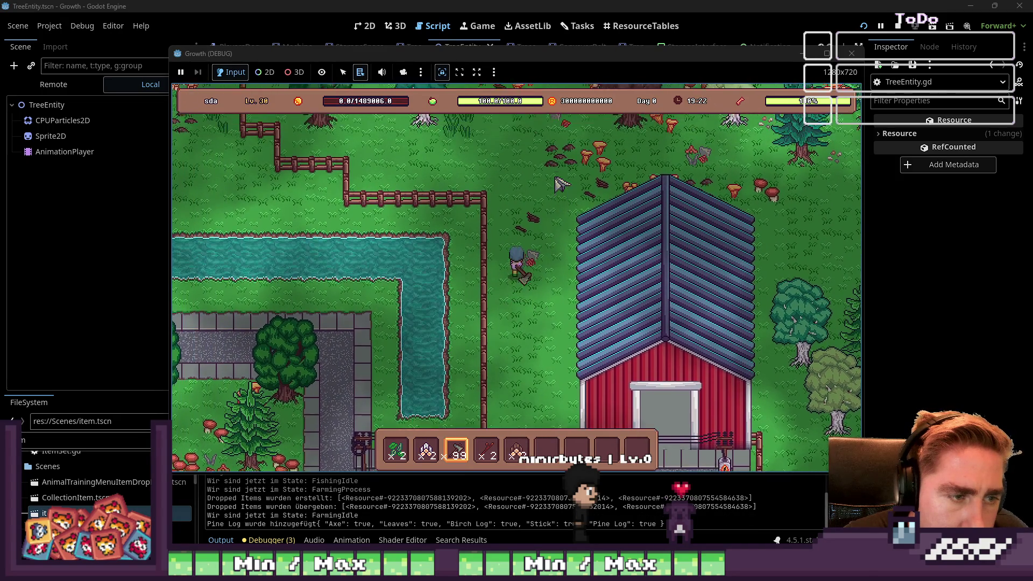
key(d)
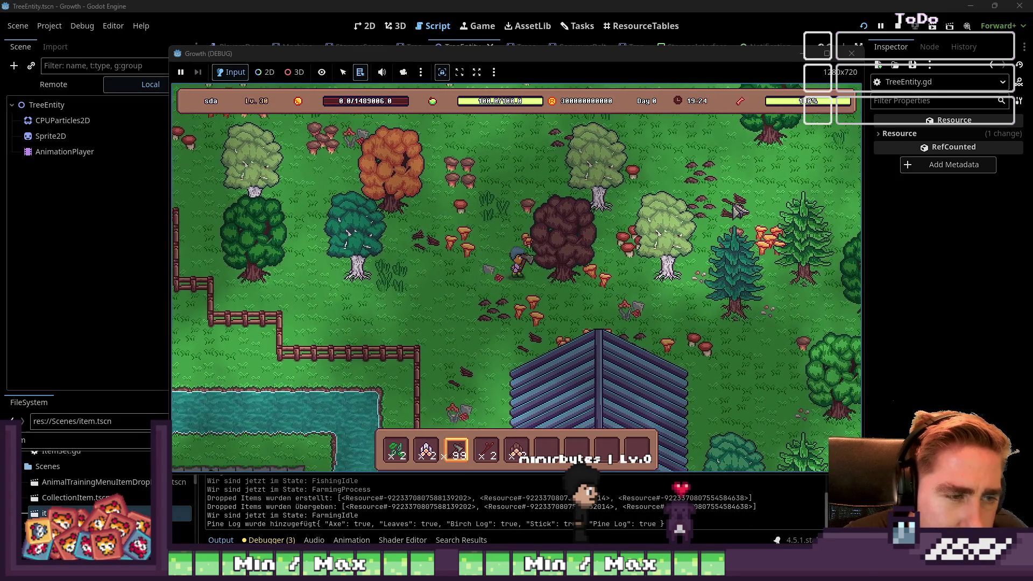
key(e)
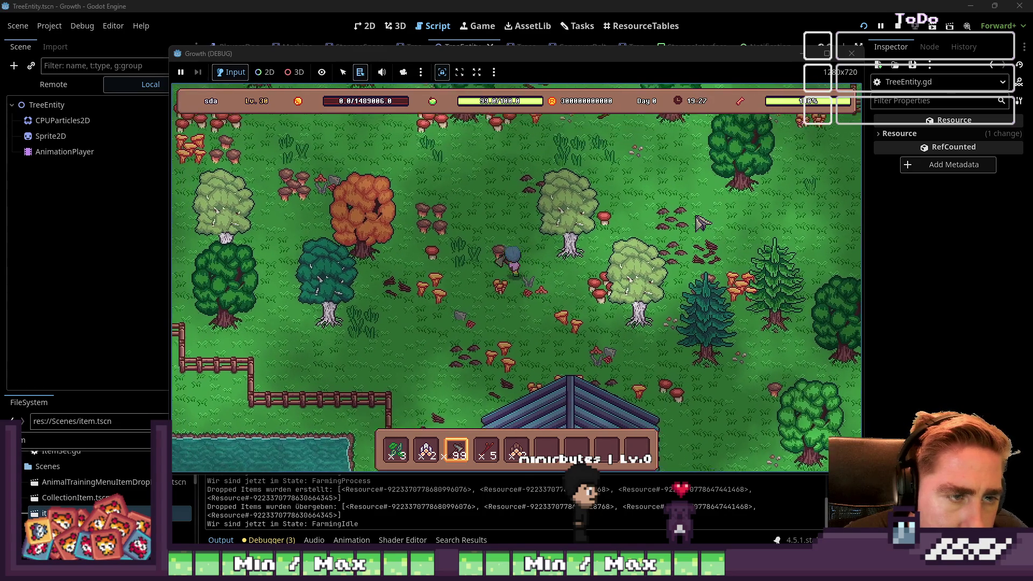
- Fell three more trees, pick up the dropped logs, then stop the game
key(w)
key(d)
key(e)
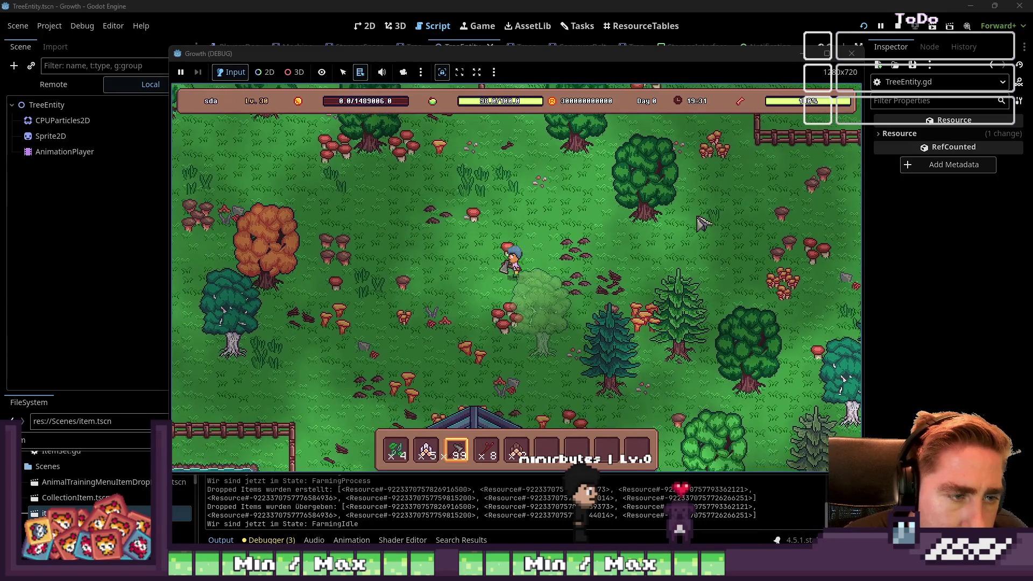
key(d)
key(e)
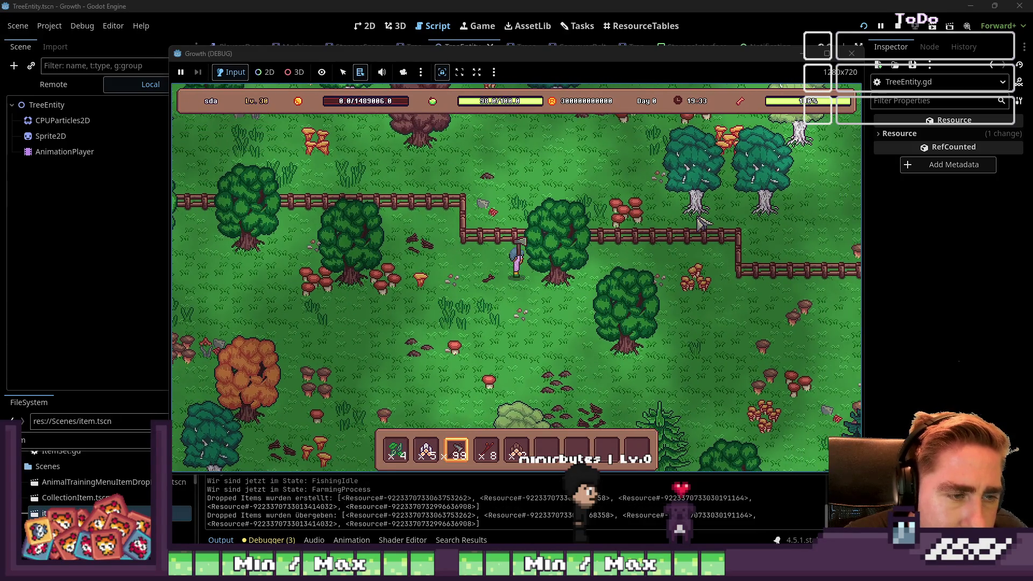
key(w)
key(d)
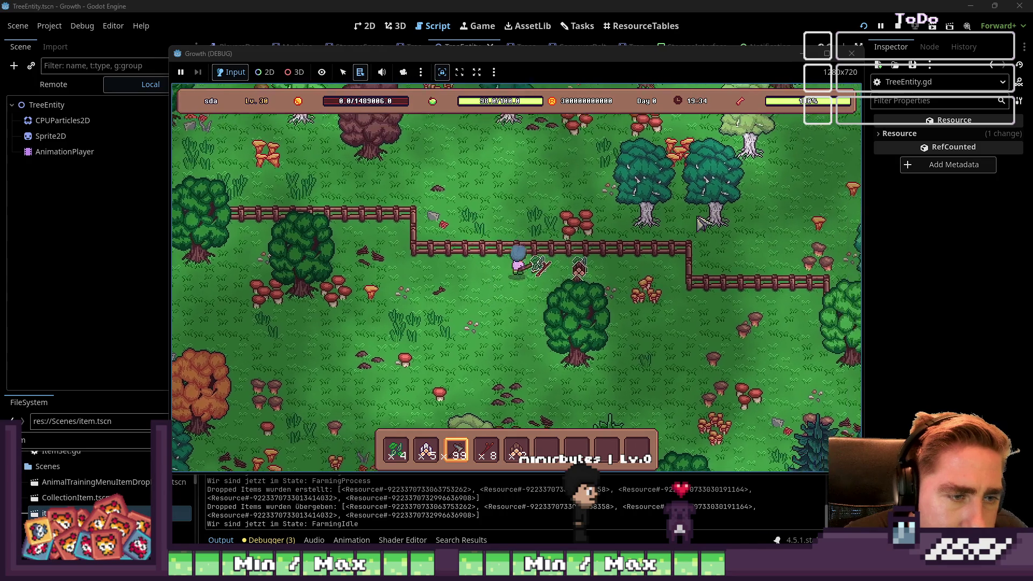
key(s)
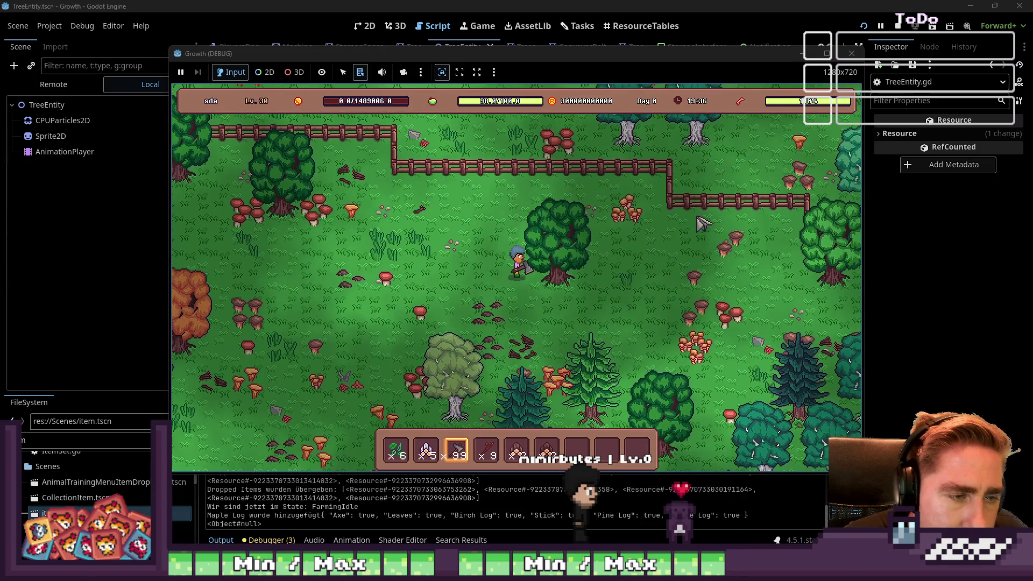
key(e)
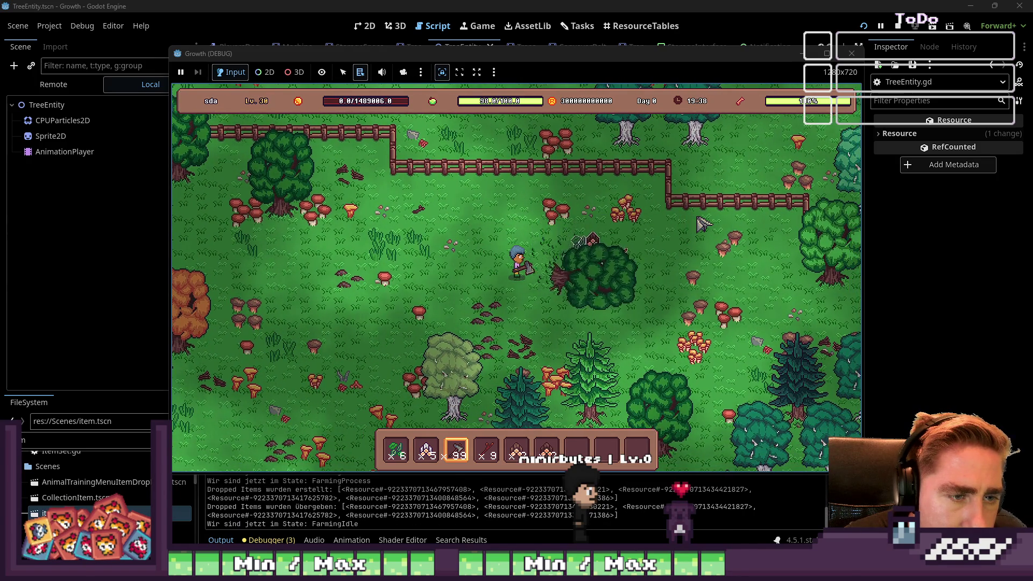
key(d)
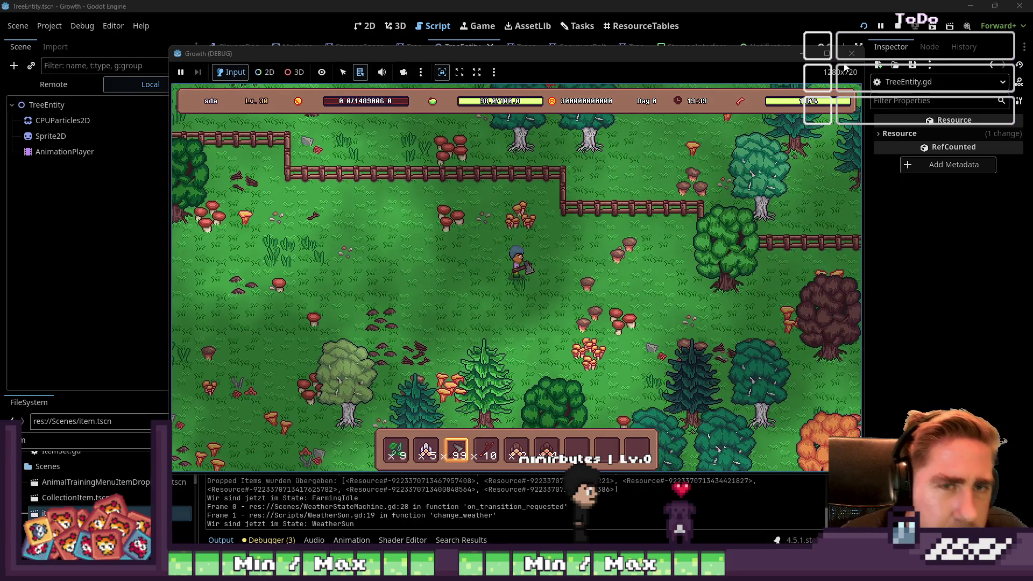
click(851, 53)
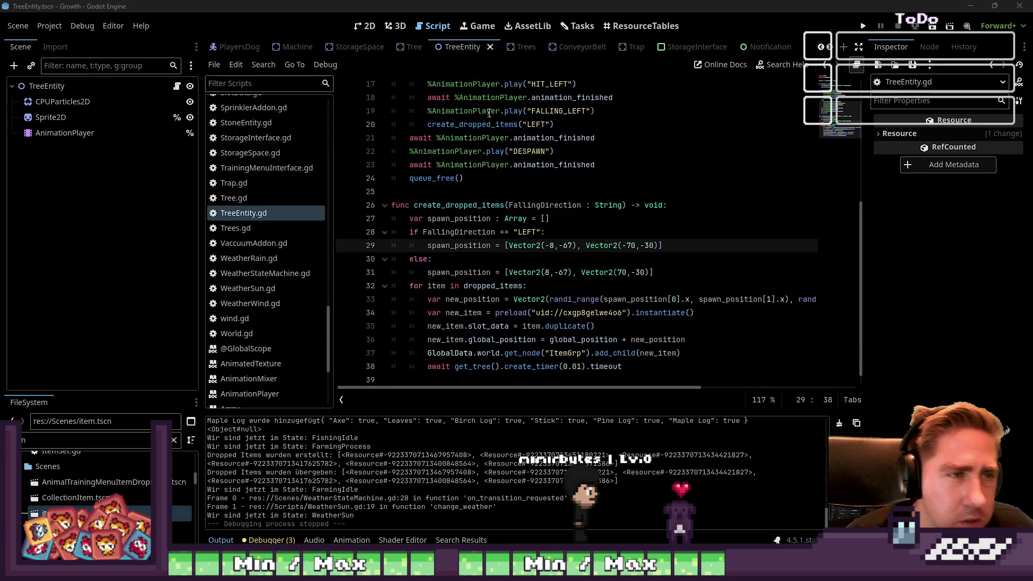
- Examine the FALLING_LEFT and create_dropped_items("LEFT") lines in start_animation
click(510, 206)
scroll(522, 228, down, 1)
scroll(521, 228, up, 3)
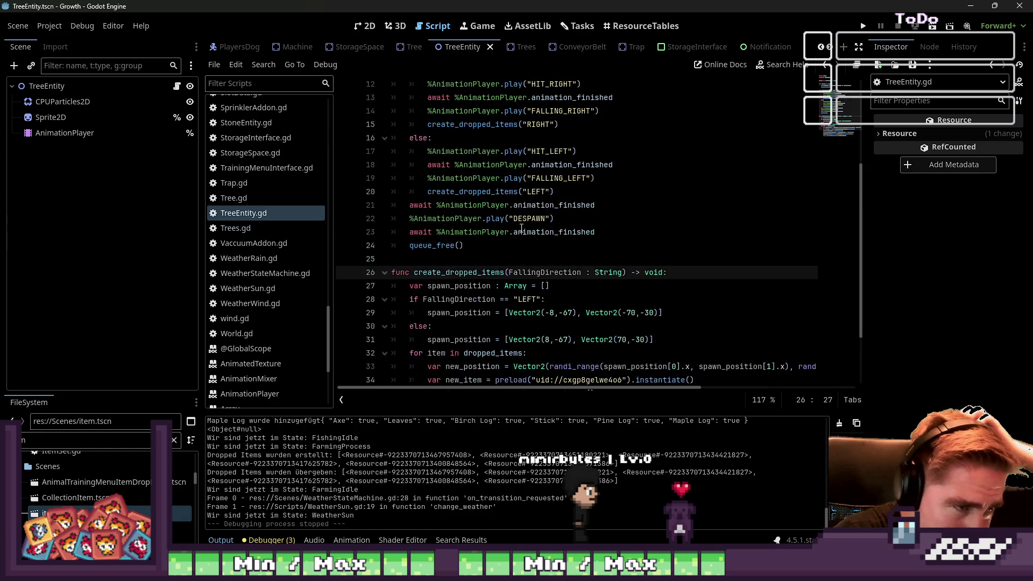
click(585, 219)
click(603, 218)
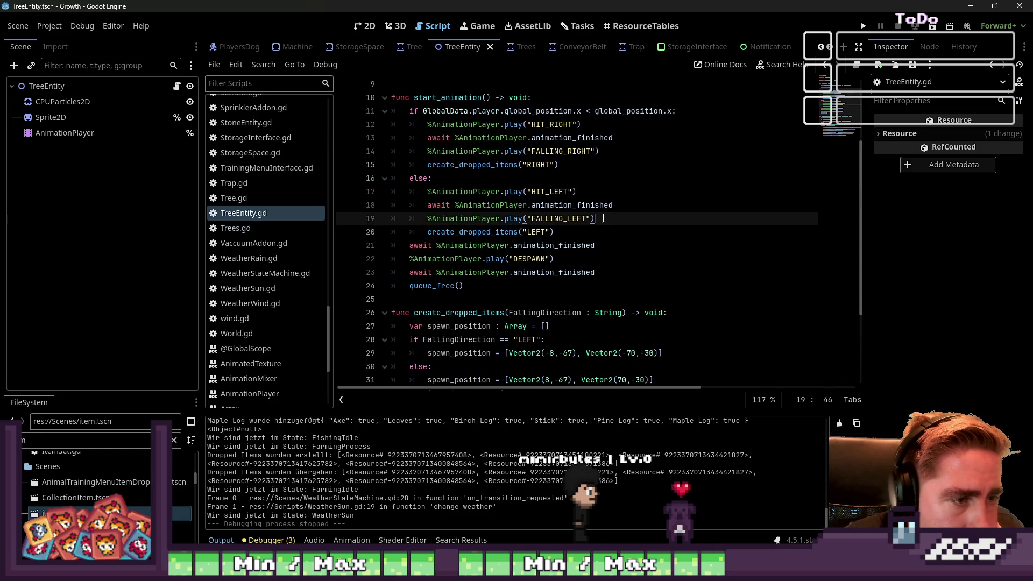
click(590, 235)
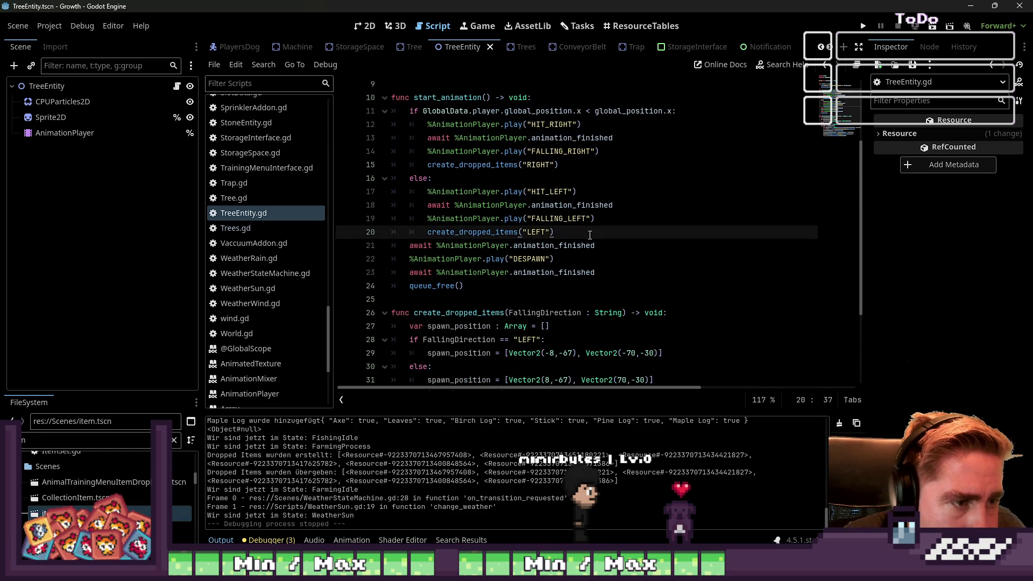
drag(576, 234, 429, 232)
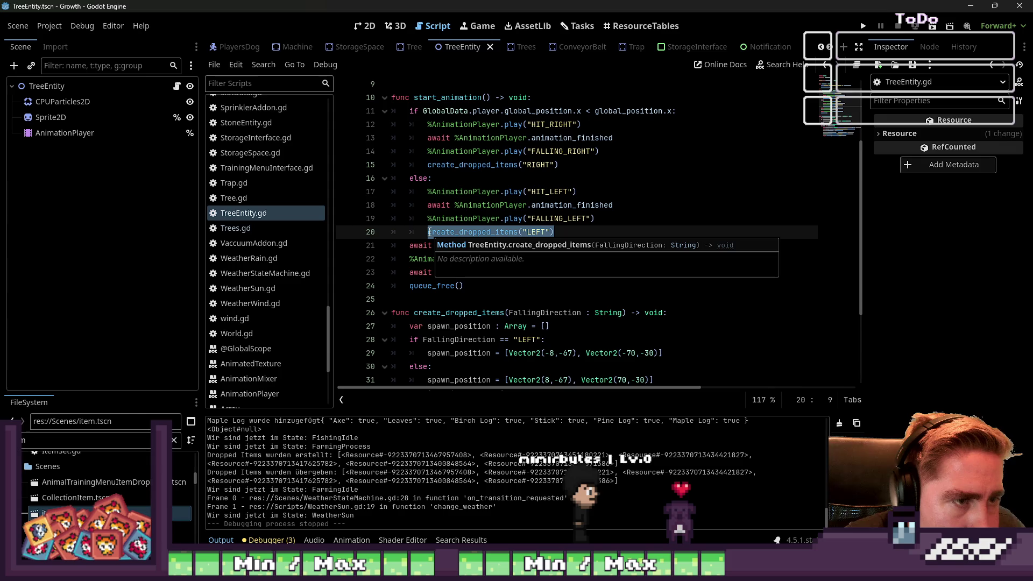
click(429, 232)
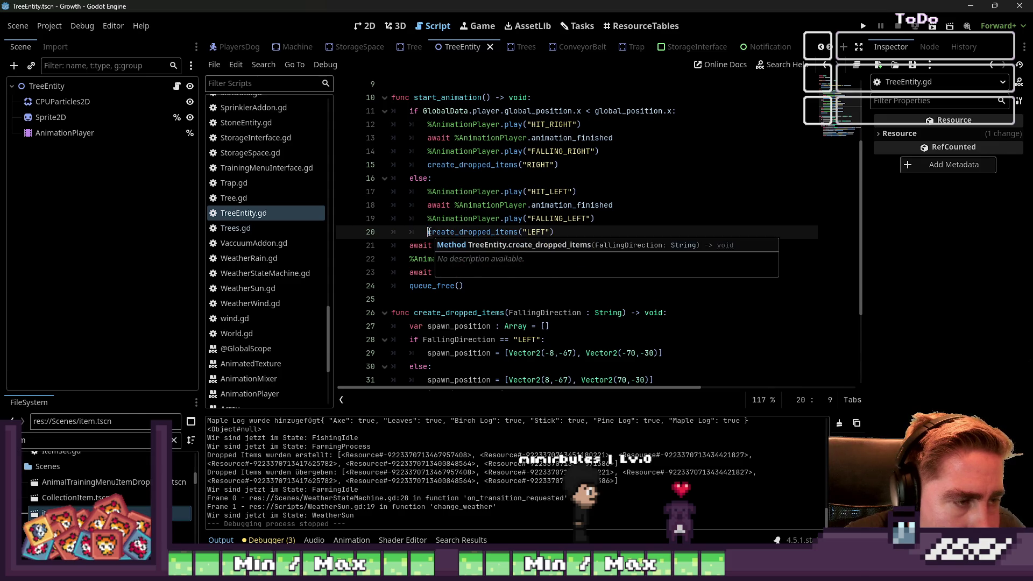
mouse_move(430, 209)
mouse_down()
mouse_move(500, 208)
mouse_move(541, 235)
mouse_up()
click(541, 235)
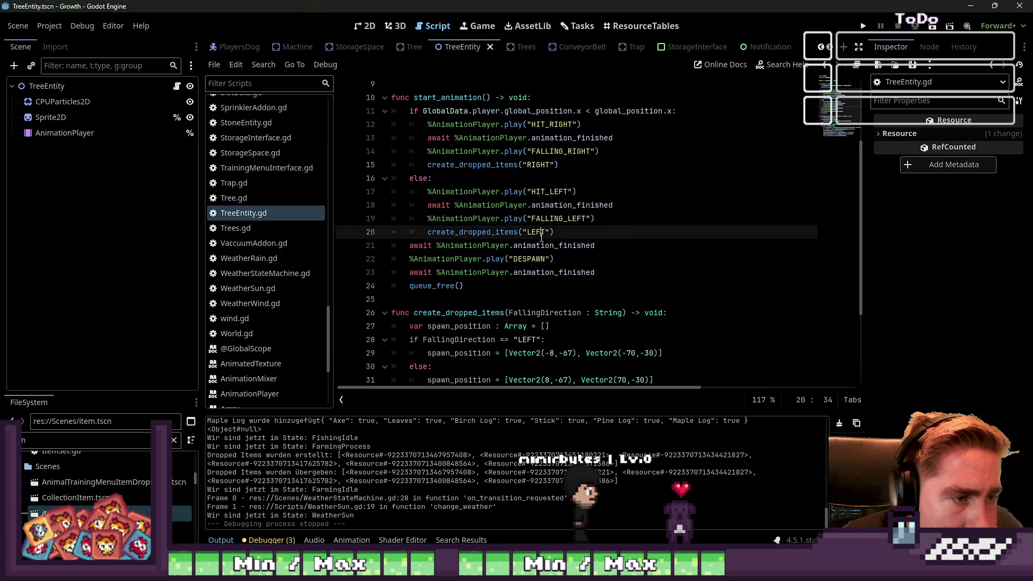
key(shift+Home)
key(shift+Up)
click(450, 218)
- Move the await animation_finished statement right after the FALLING_LEFT play call, then run the project
drag(410, 246, 612, 242)
key(ctrl+c)
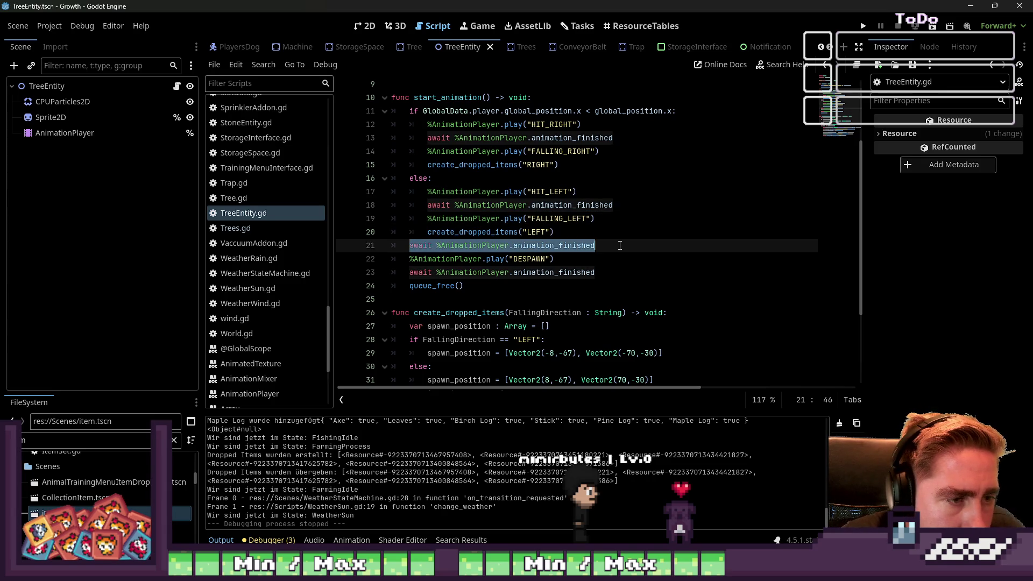
key(BackSpace)
key(BackSpace)
key(BackSpace)
click(619, 218)
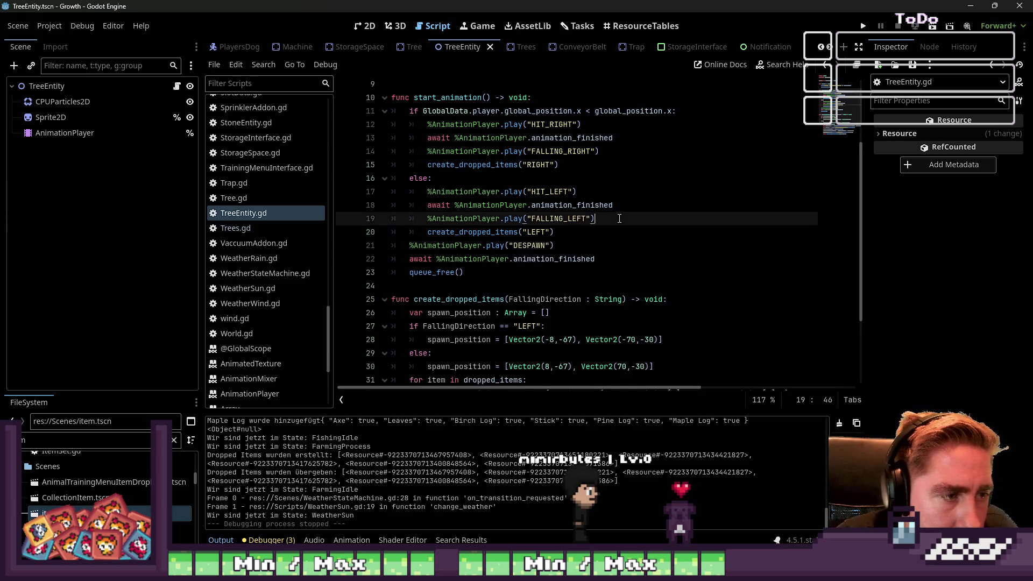
key(Return)
key(ctrl+v)
click(609, 154)
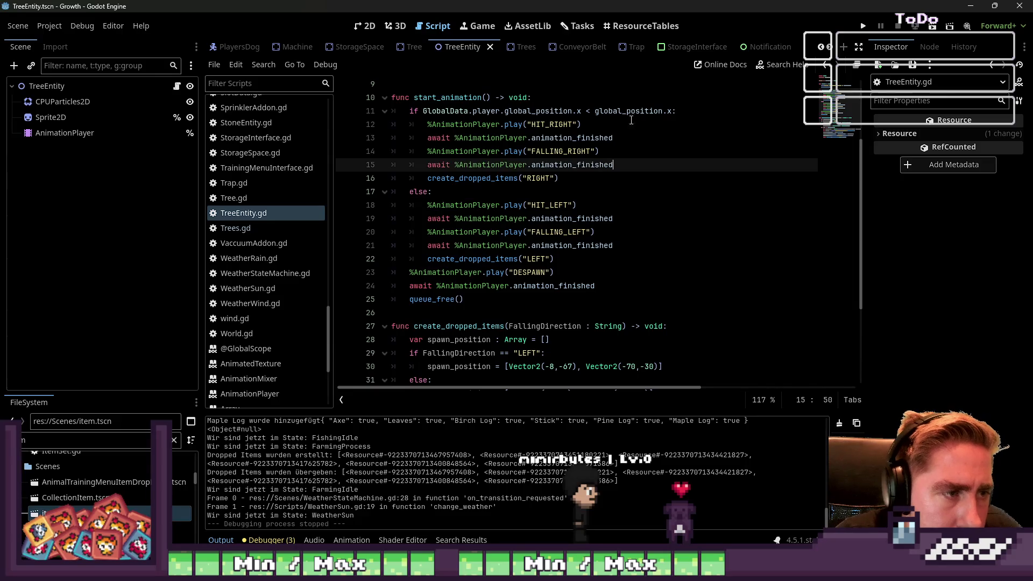
click(863, 25)
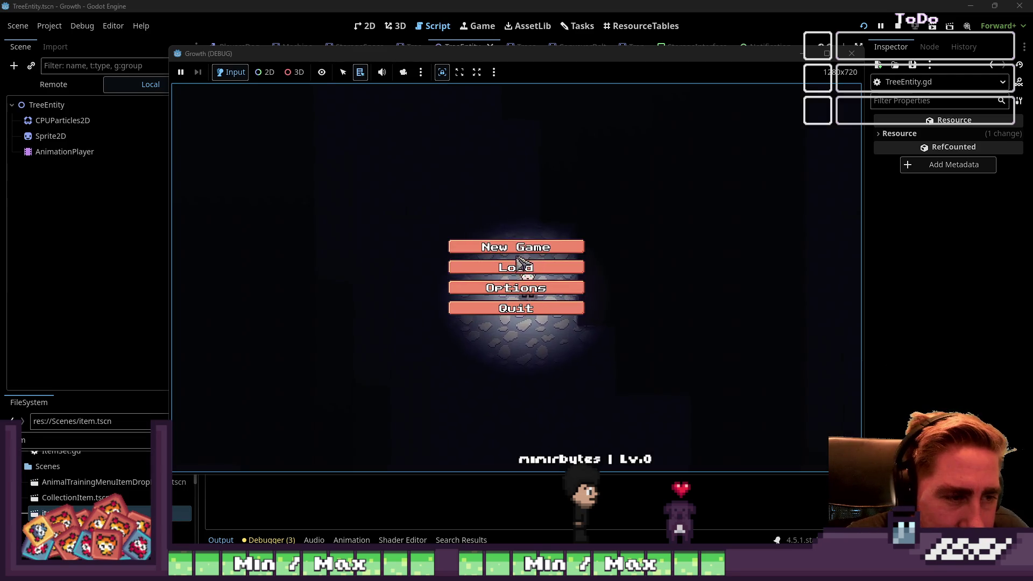
- Start a new game with a new character named 'dsa' and move the Axe into the hotbar
click(546, 245)
text(dsa)
click(530, 371)
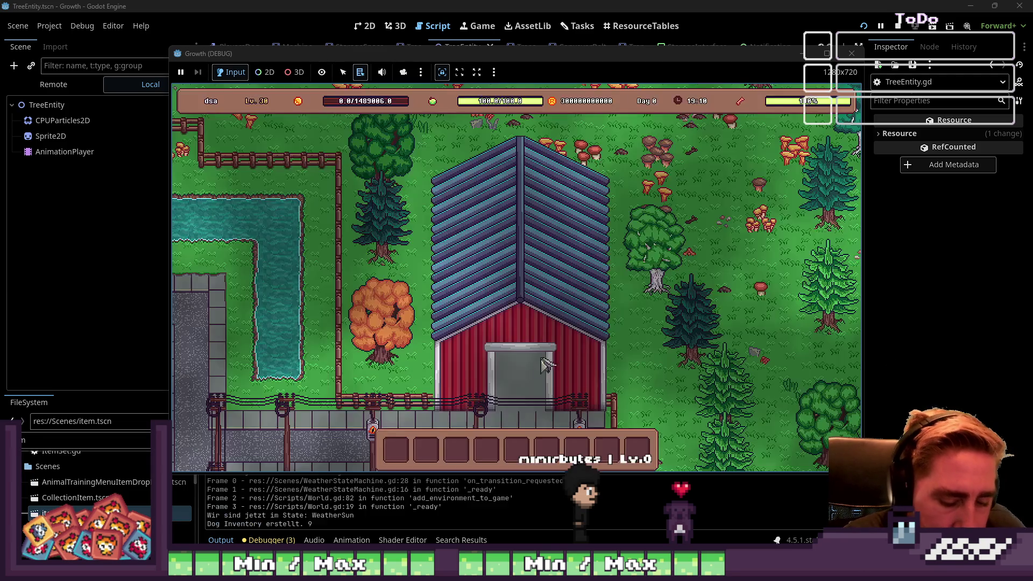
click(640, 204)
key(i)
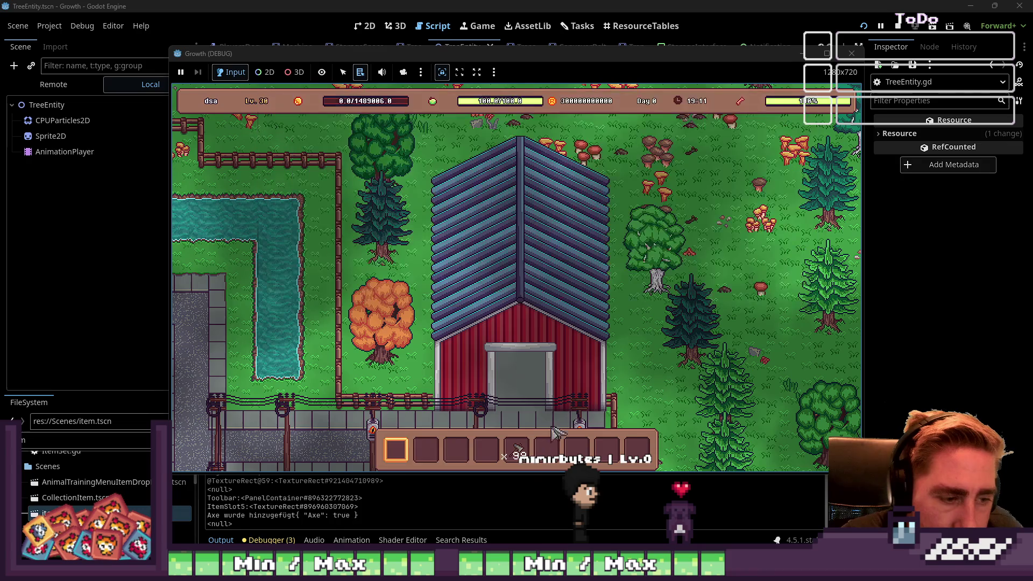
- Chop the nearby tree, orange tree and pine, collecting the dropped logs, sticks and leaves
key(s)
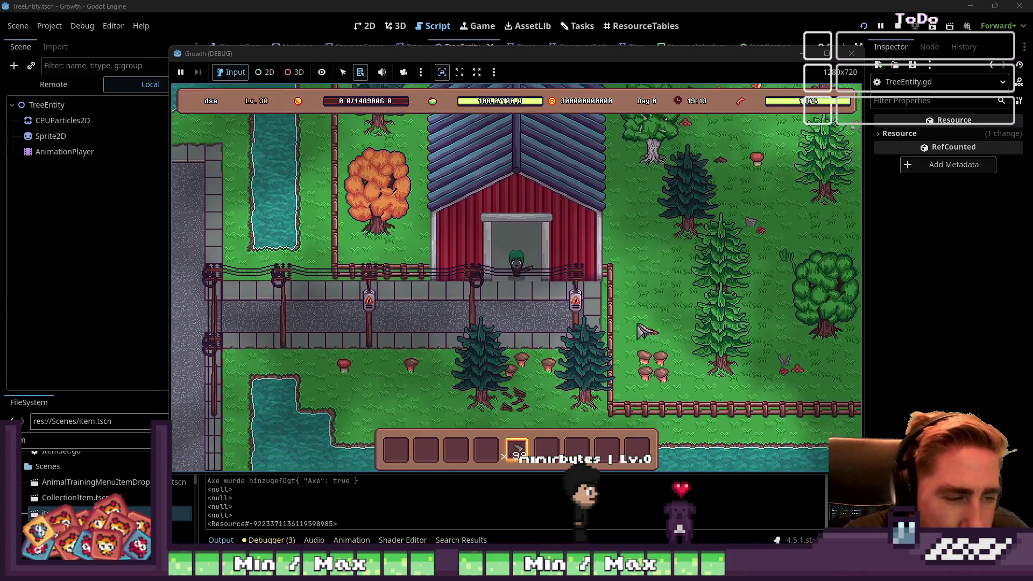
click(586, 306)
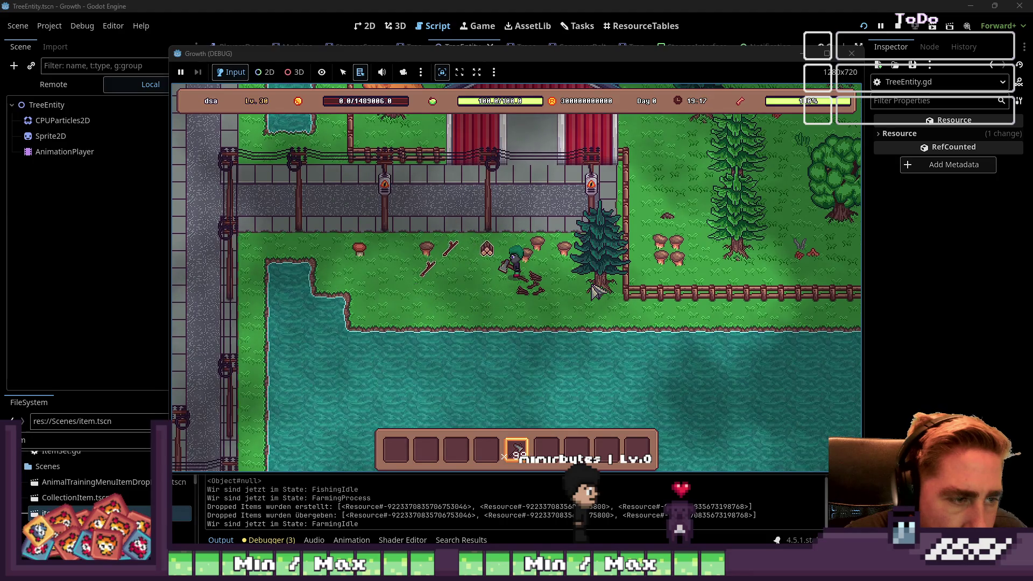
key(w+a)
key(a)
key(w)
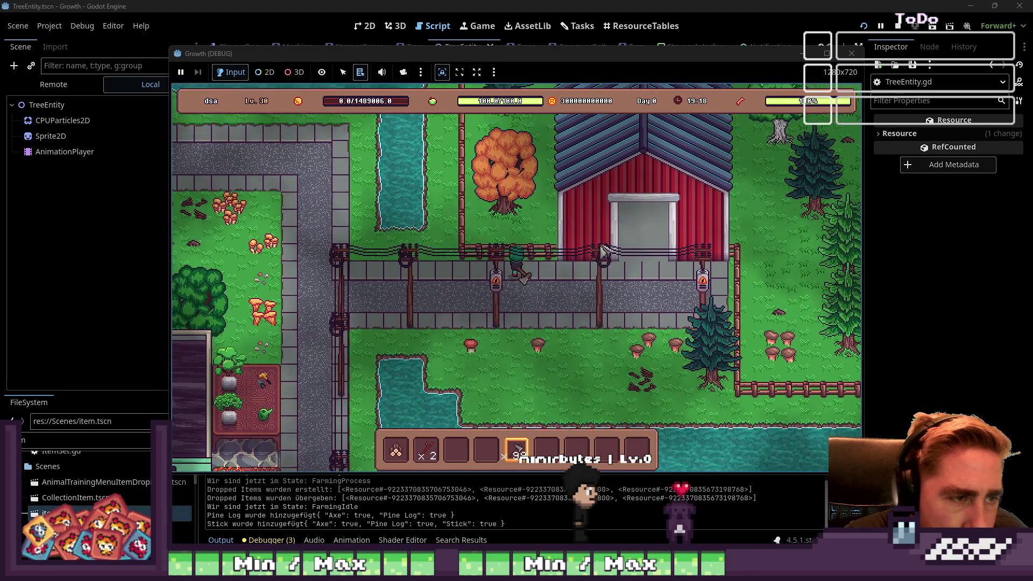
key(w)
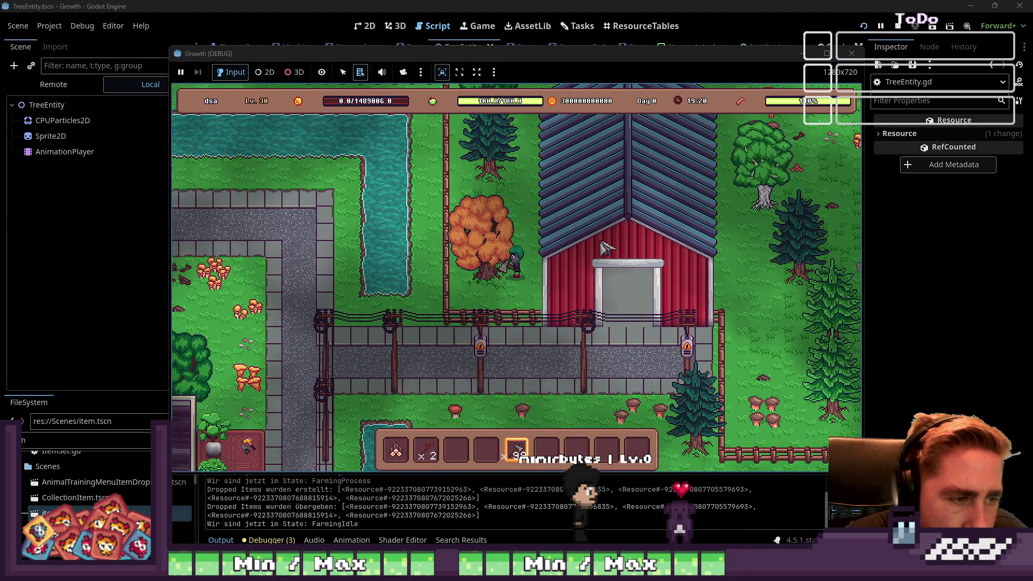
key(a)
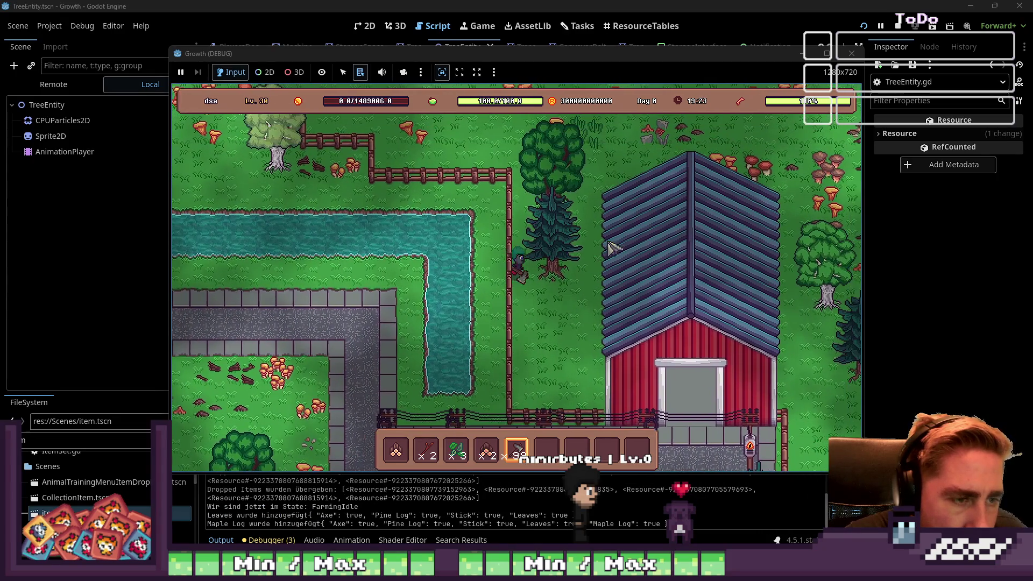
key(d)
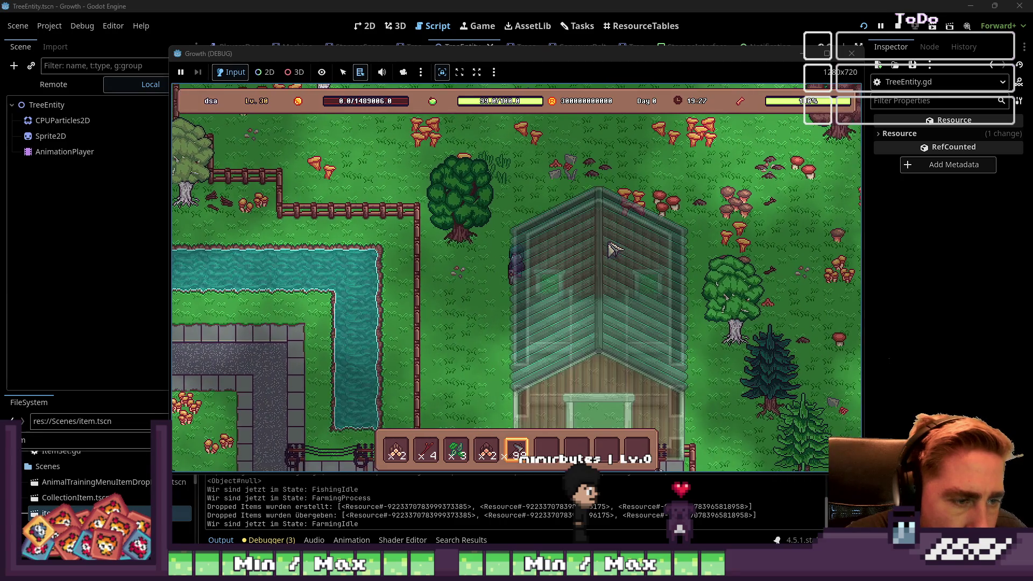
key(a)
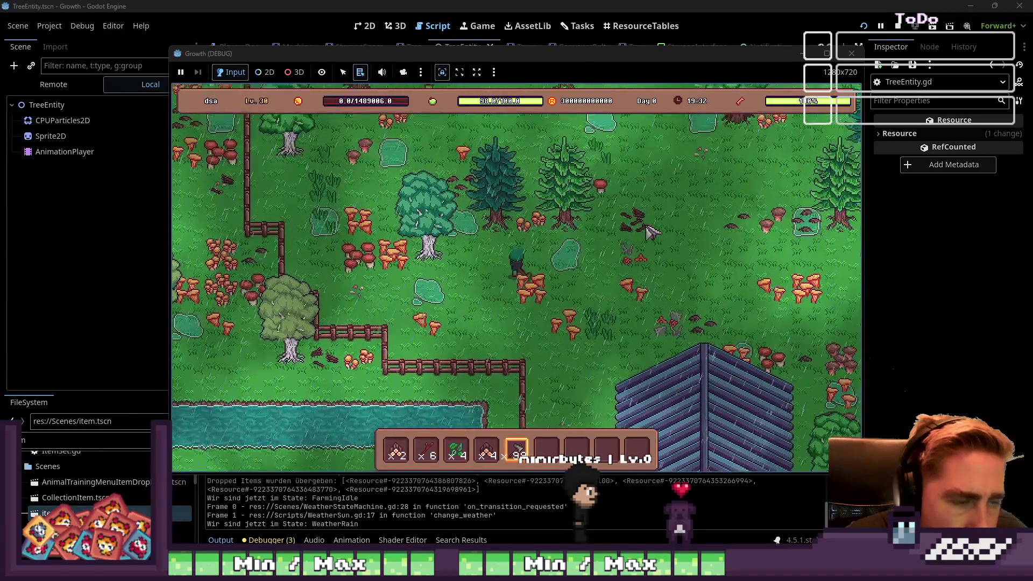
- Fell a few more trees, collect the remaining drops, and stop the game with F8
key(w)
key(d)
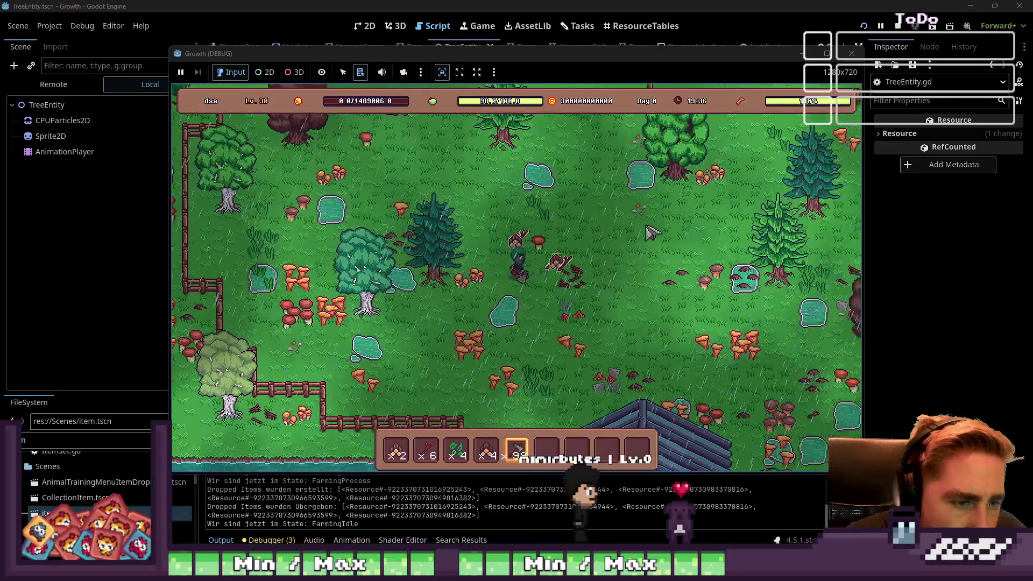
key(d)
key(w)
key(w)
key(d)
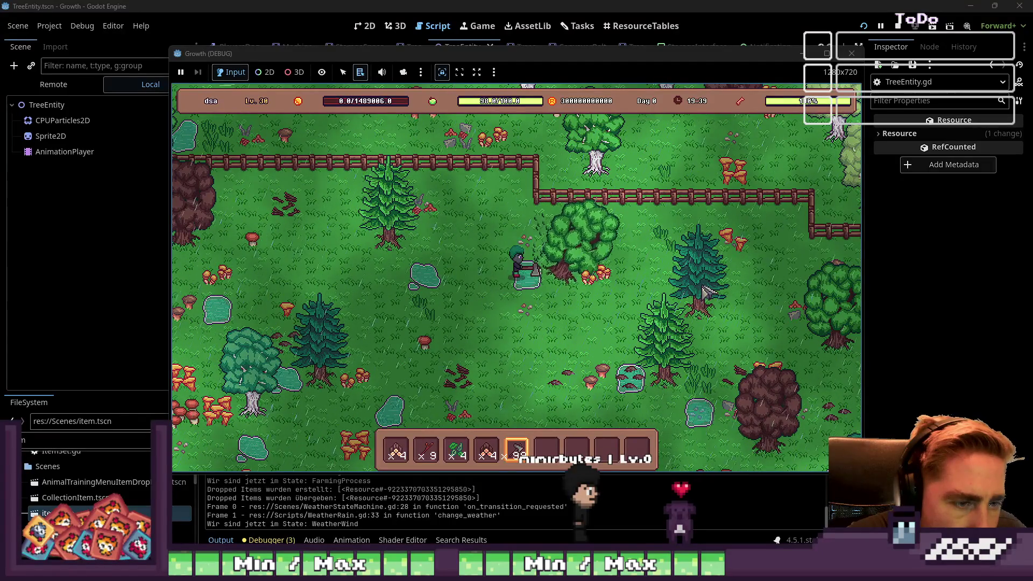
key(d)
key(w)
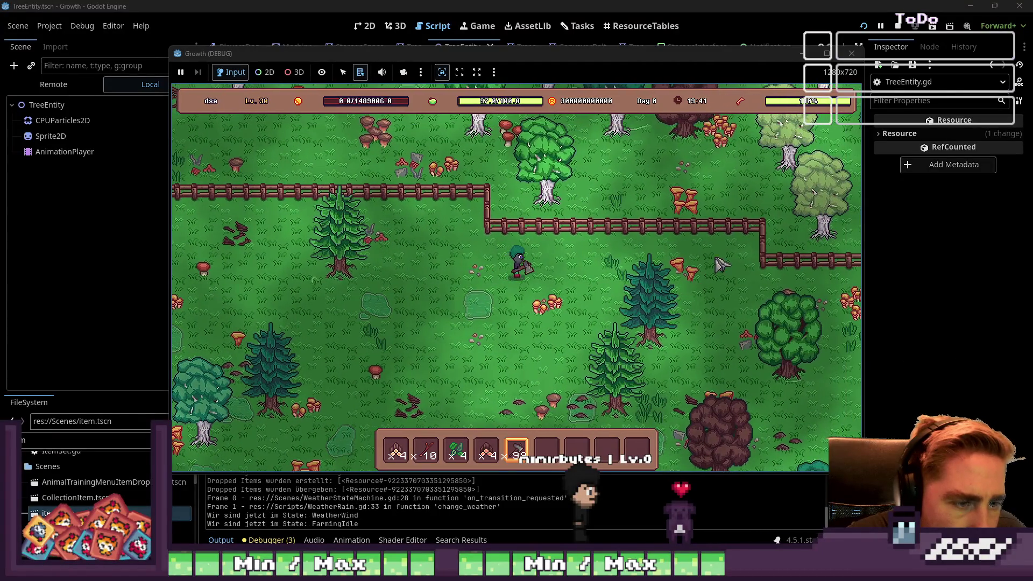
key(F8)
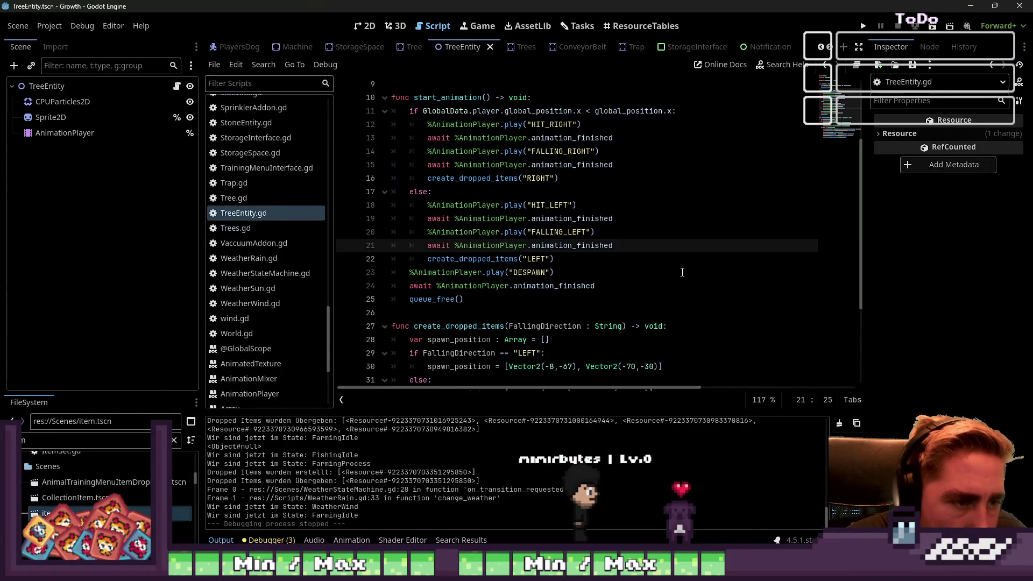
- Undo the earlier animation-await edits in TreeEntity.gd, keeping the line after FALLING_LEFT
key(Up)
key(Up)
key(Up)
key(ctrl+shift+k)
key(Down)
key(Down)
key(Down)
key(ctrl+shift+k)
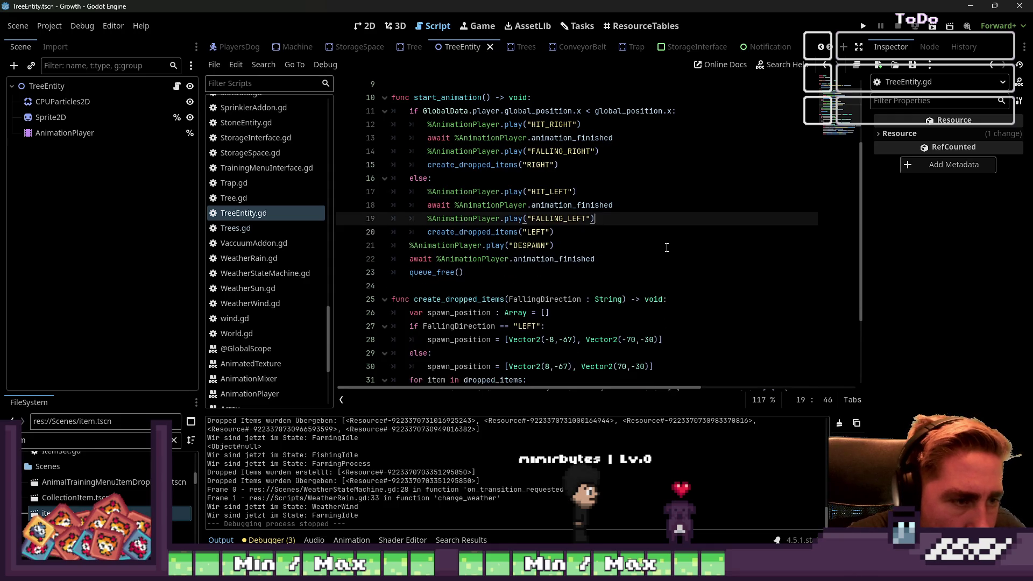
key(ctrl+z)
click(585, 237)
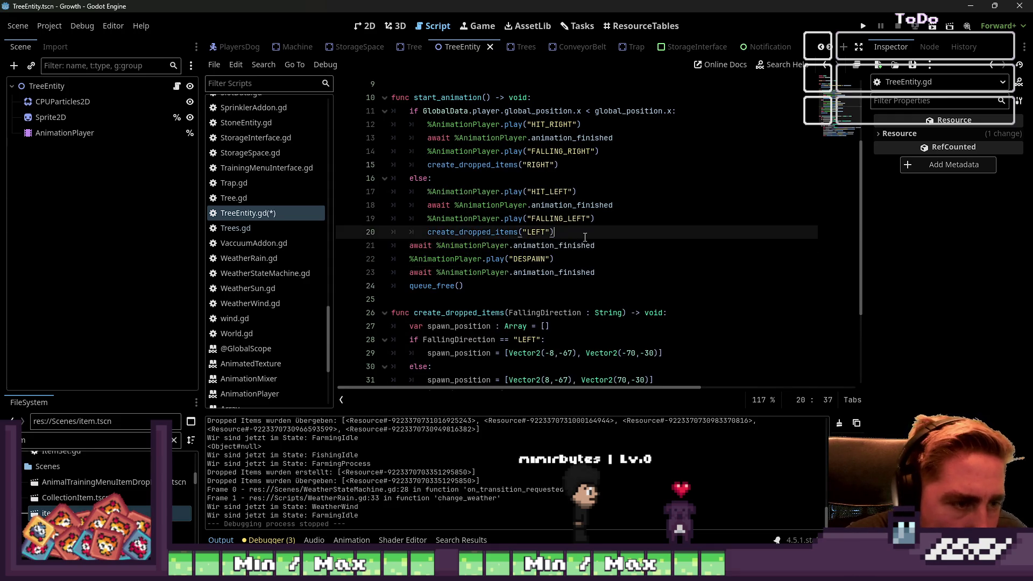
double_click(573, 220)
click(570, 236)
click(604, 222)
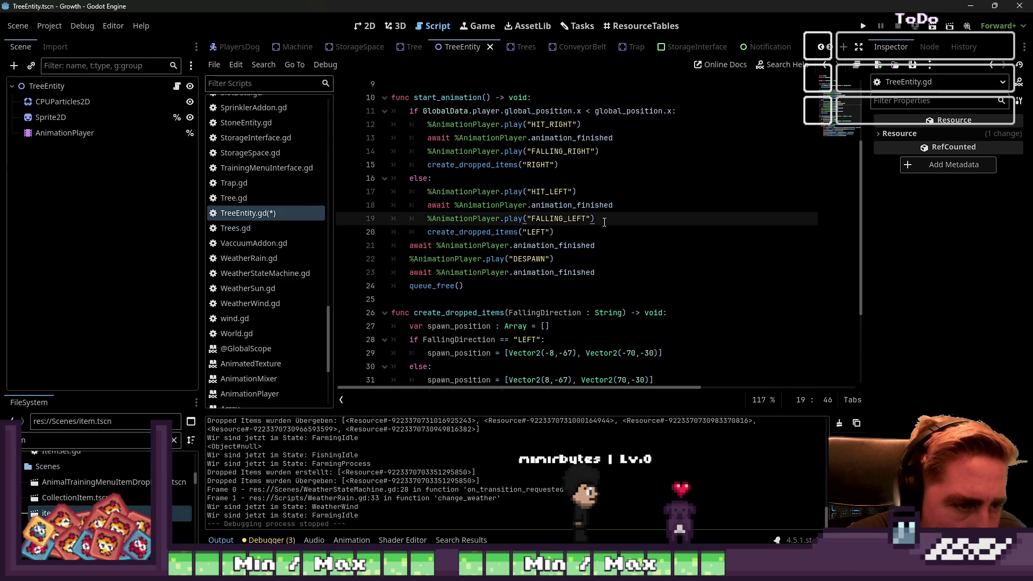
- Add 'await get_tree().create_timer(0.5).timeout' in the FALLING_LEFT branch
key(Return)
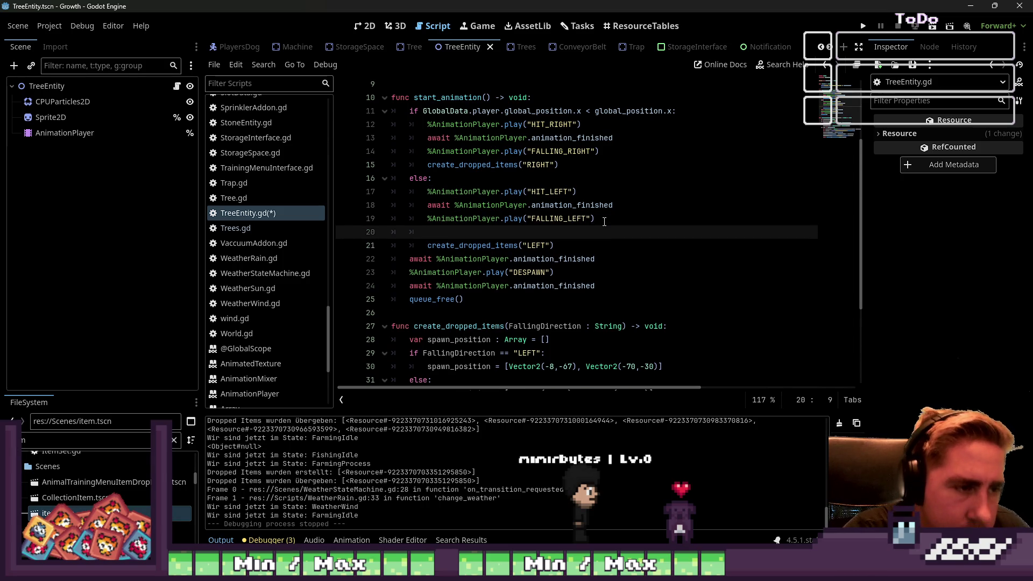
text(await ti)
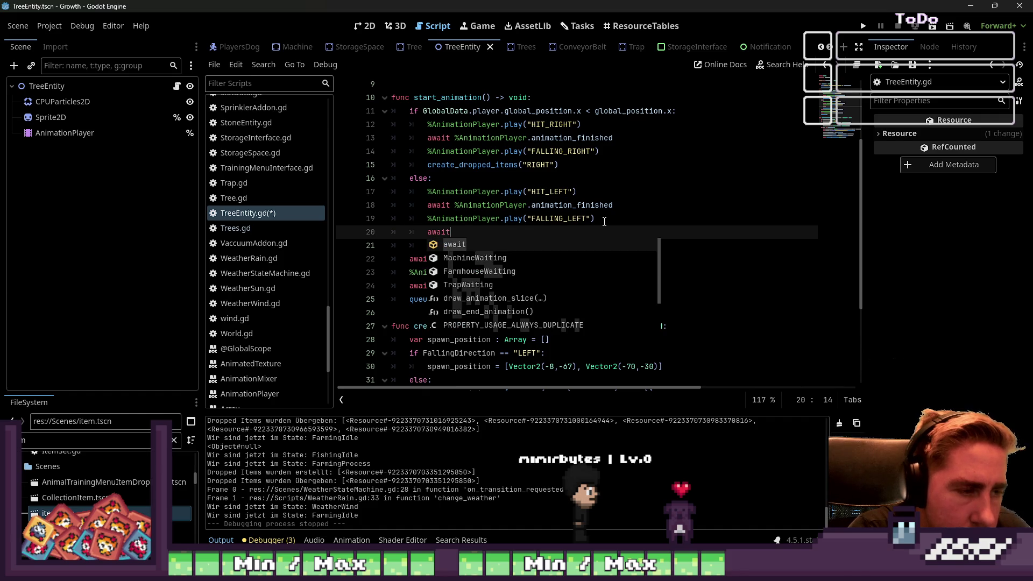
key(BackSpace)
key(BackSpace)
text(get_tre)
key(Return)
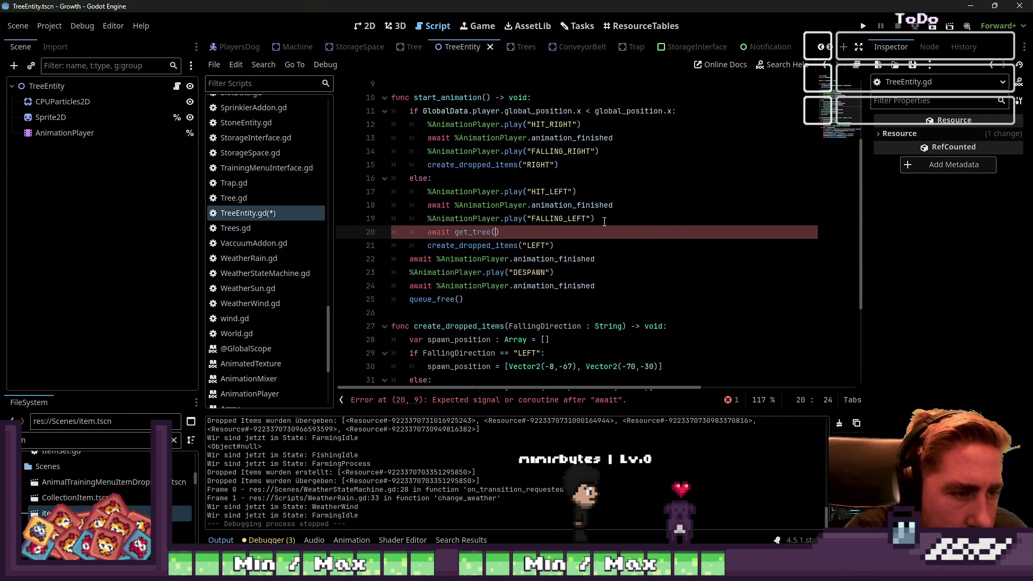
text(.crea)
key(Return)
text(0.5)
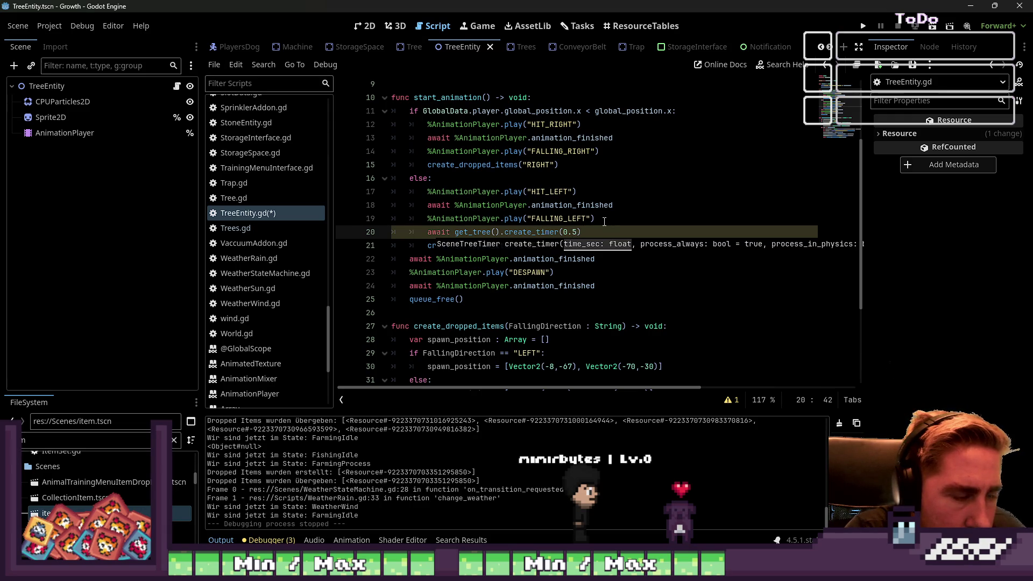
text().ti)
key(Return)
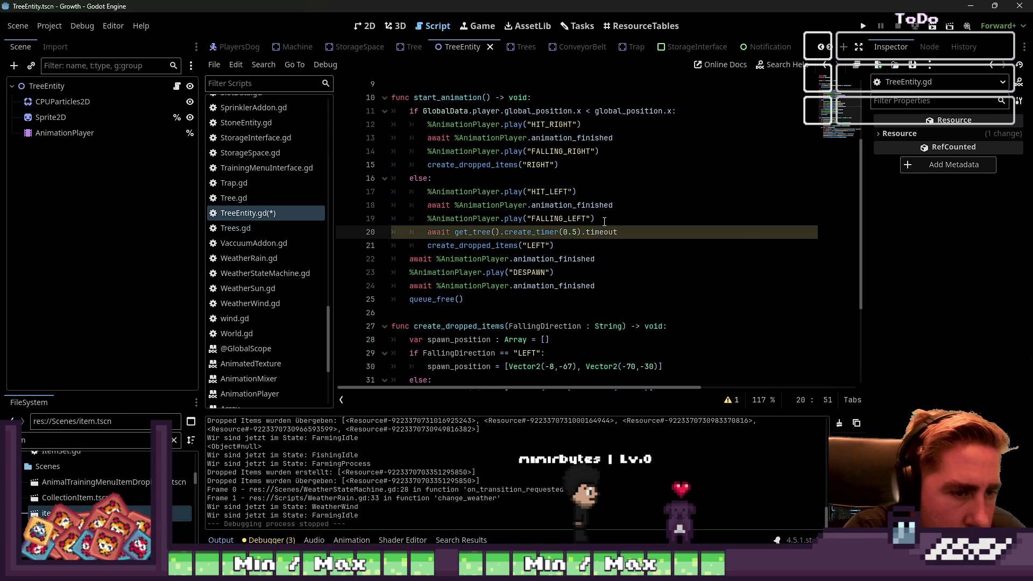
- Paste the same timer await before create_dropped_items("RIGHT") and run the game
key(Home)
key(Home)
key(Up)
key(Up)
key(Up)
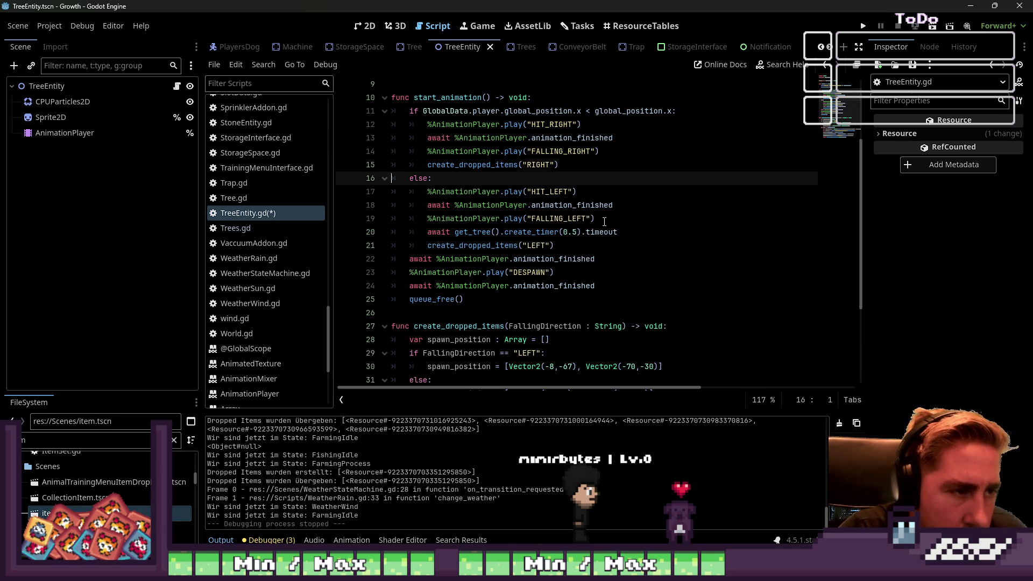
key(Return)
key(Up)
text(await get_tree().create_timer(0.5).timeout)
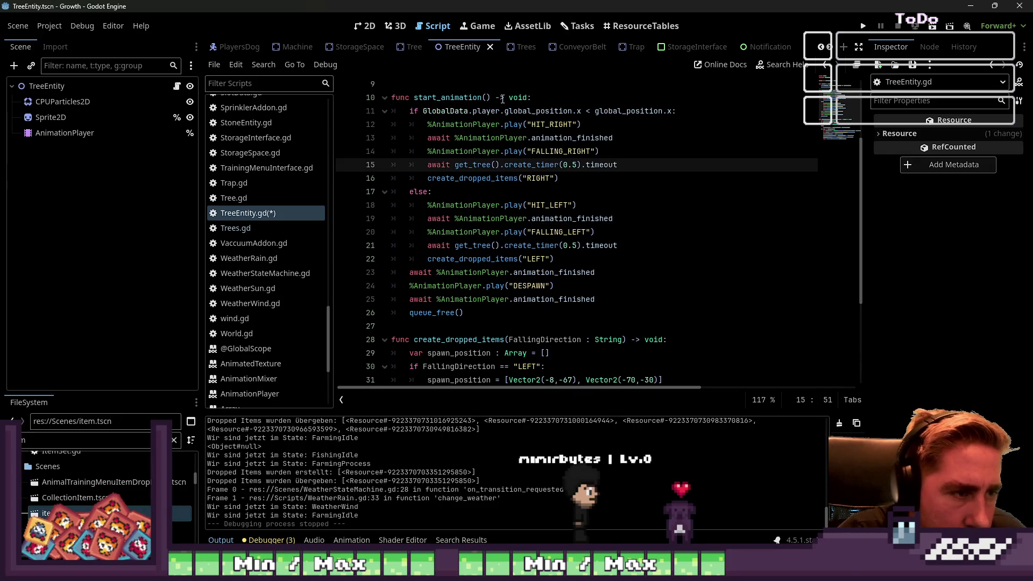
click(870, 25)
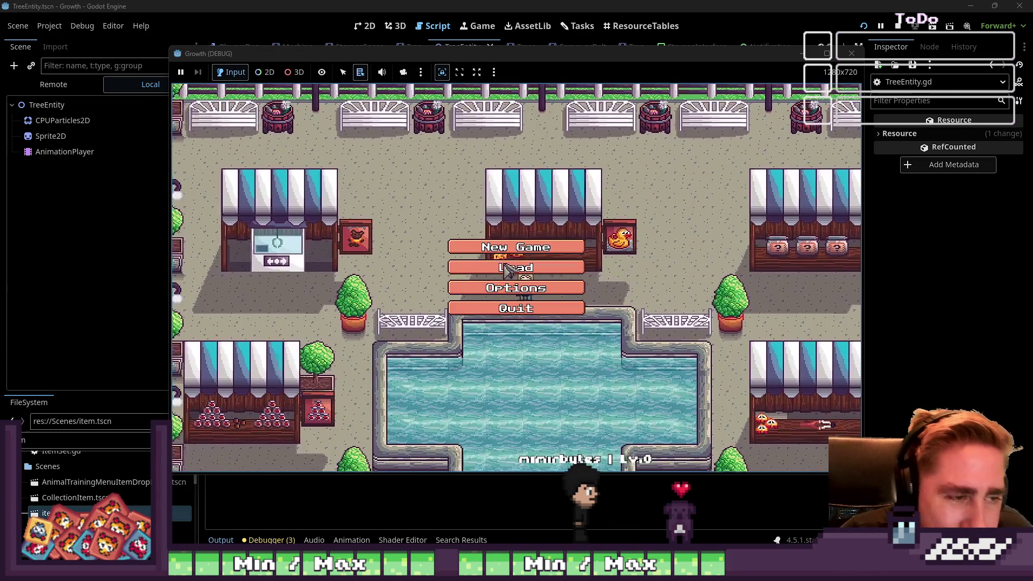
- Load the saved farm game, close the inventory and equip the axe
click(543, 245)
click(550, 221)
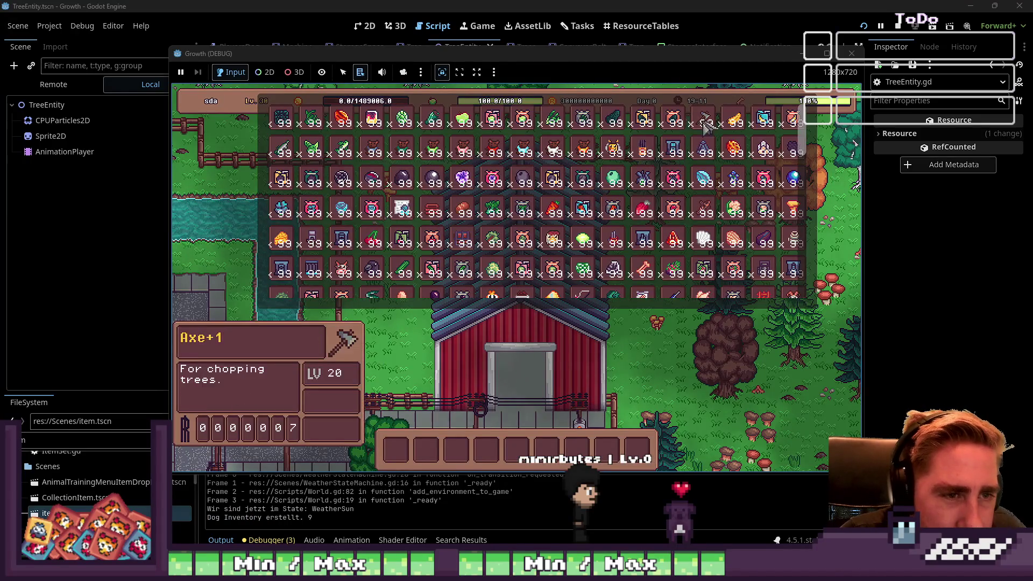
key(Escape)
key(7)
key(s)
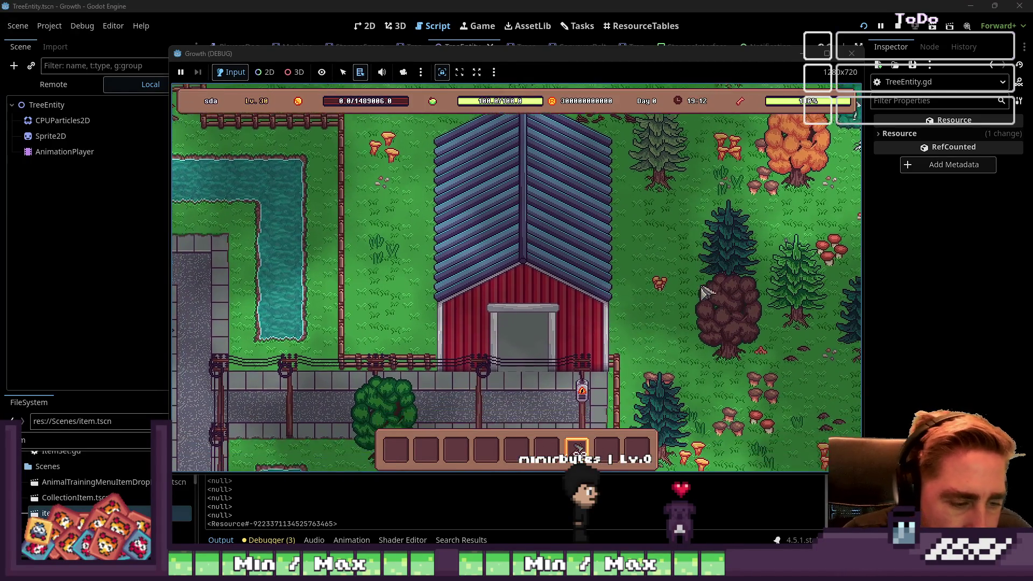
- Chop down several trees, including the dark and light trees, collecting their drops
key(a)
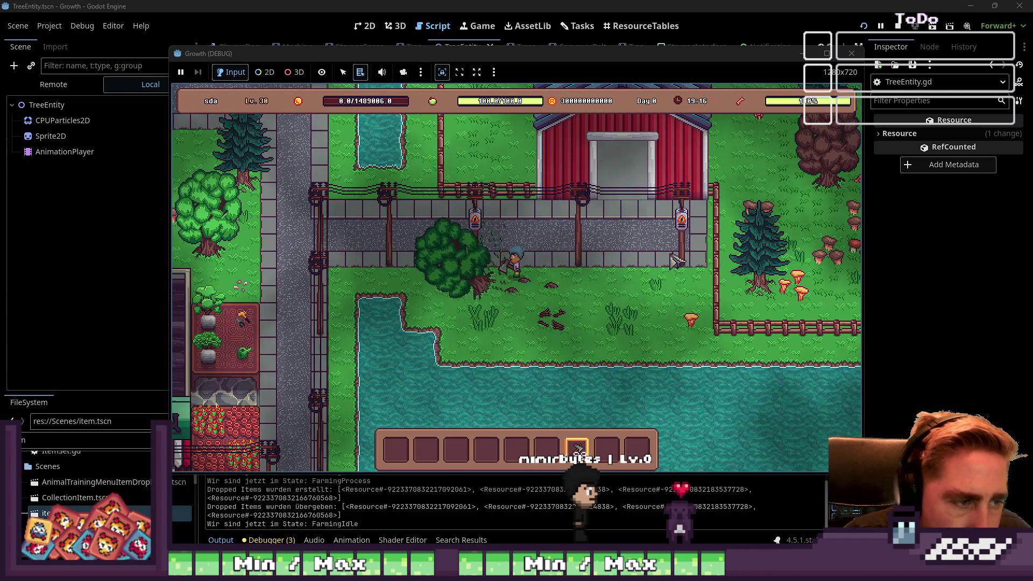
key(a)
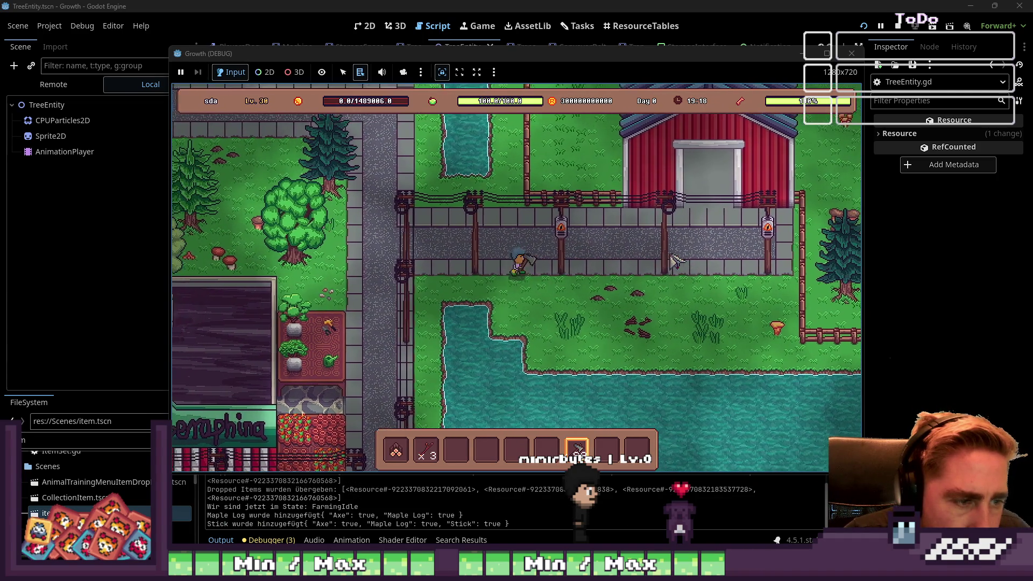
key(d)
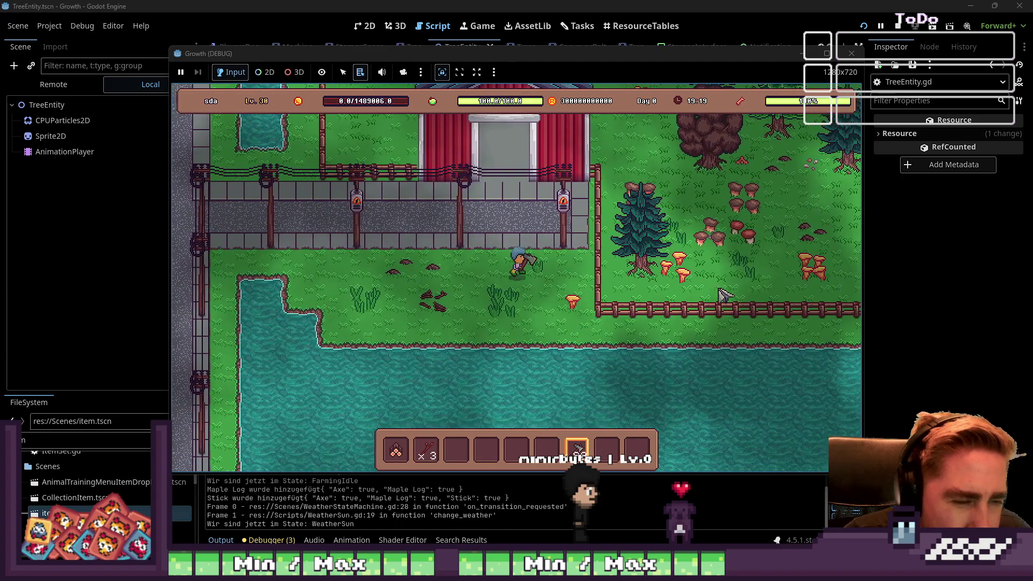
click(723, 295)
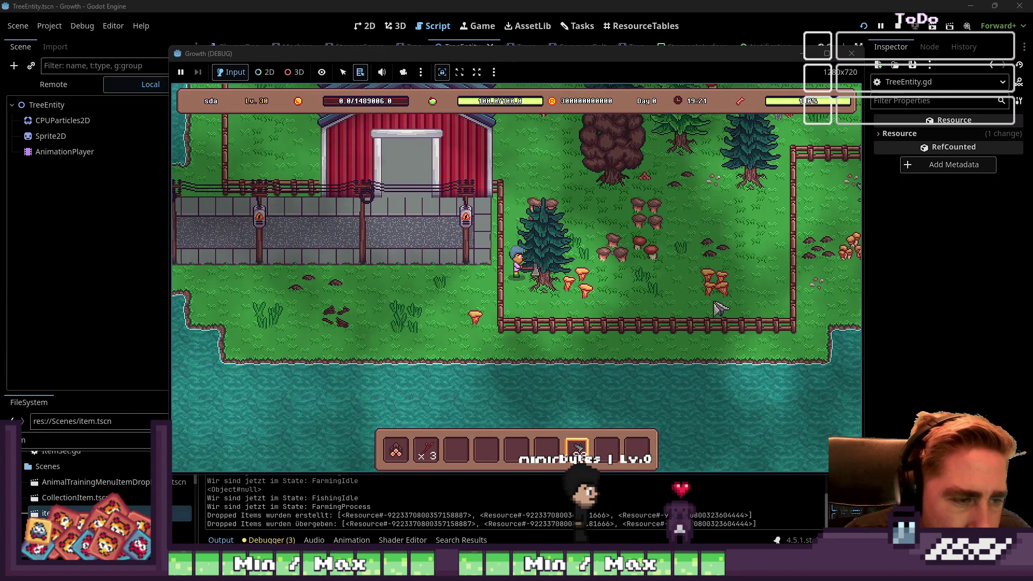
key(d)
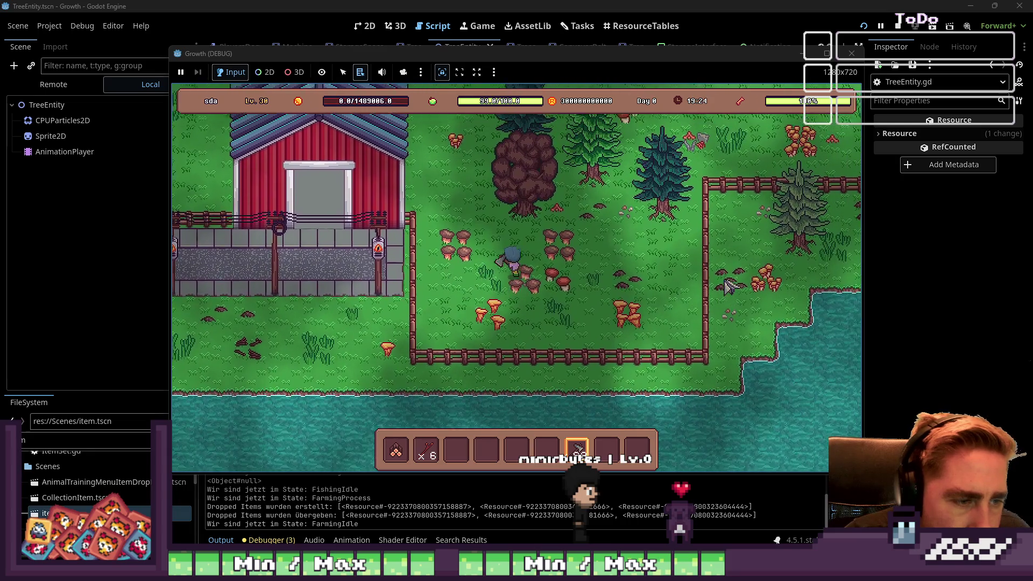
key(w)
click(727, 286)
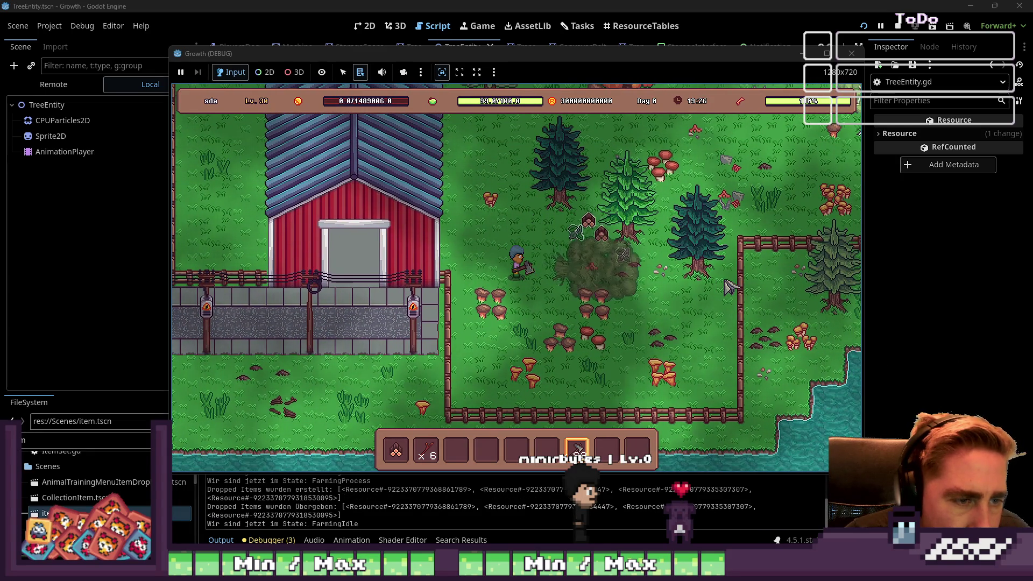
key(w)
key(d)
key(d)
key(w)
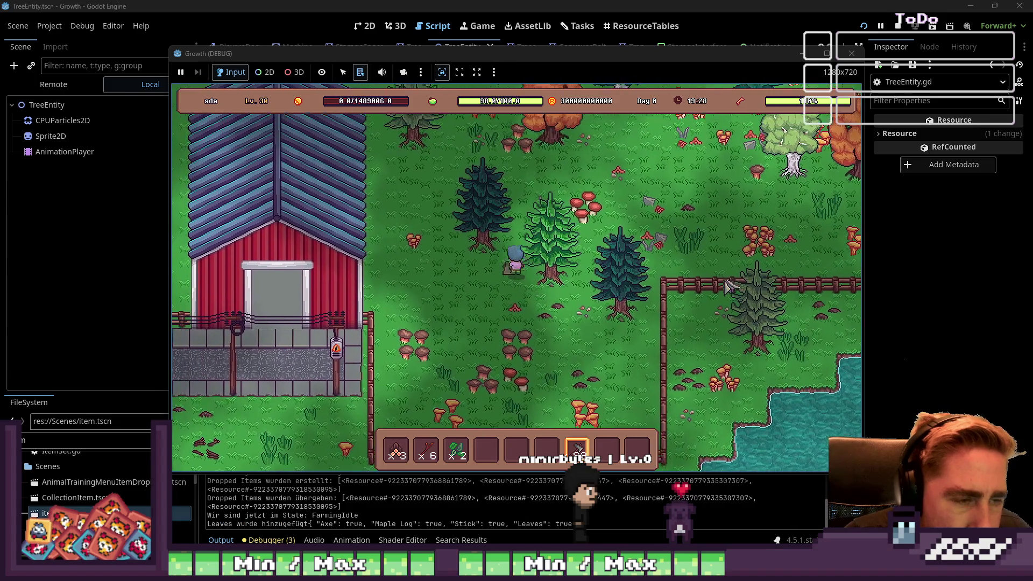
click(727, 285)
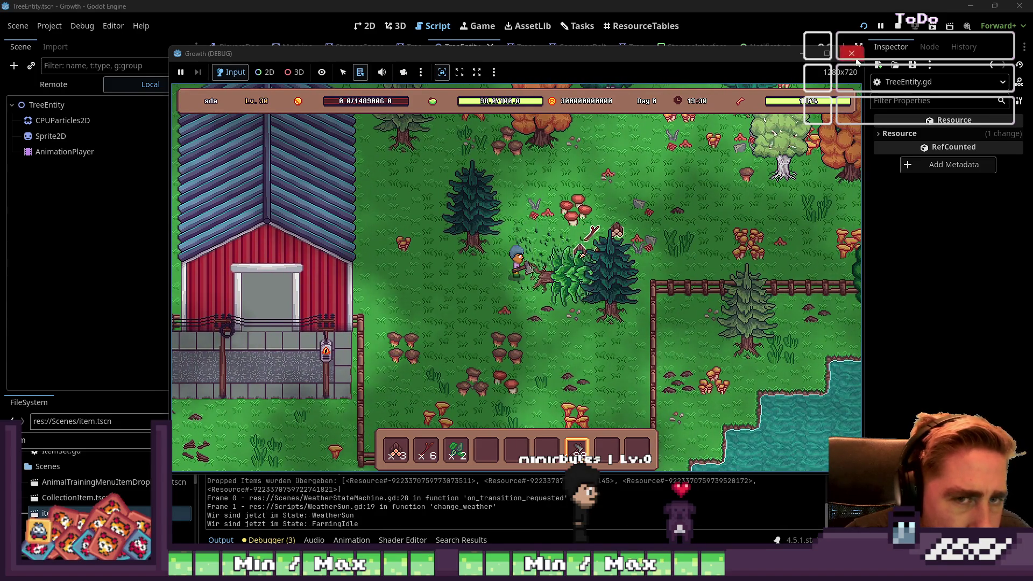
- Stop the game and select the 0.5 timer value on line 15
key(F8)
click(581, 219)
double_click(574, 164)
- Change the timers on lines 15 and 21 to 0.3 and launch the game with F5
text(3)
click(575, 246)
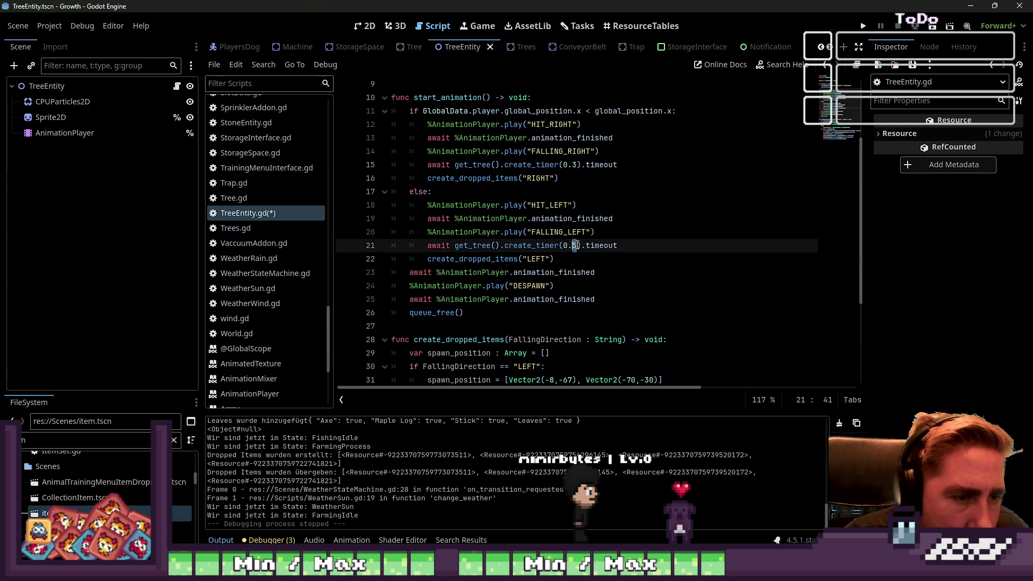
text(3)
key(F5)
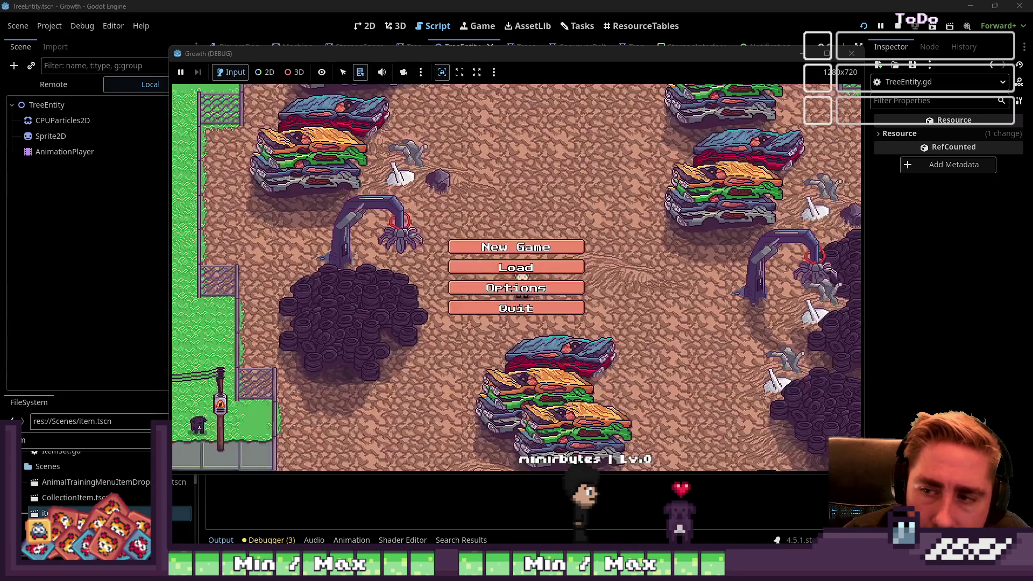
- Start a new game with character 'asd' and equip the axe from the inventory
click(534, 252)
text(asd)
click(599, 364)
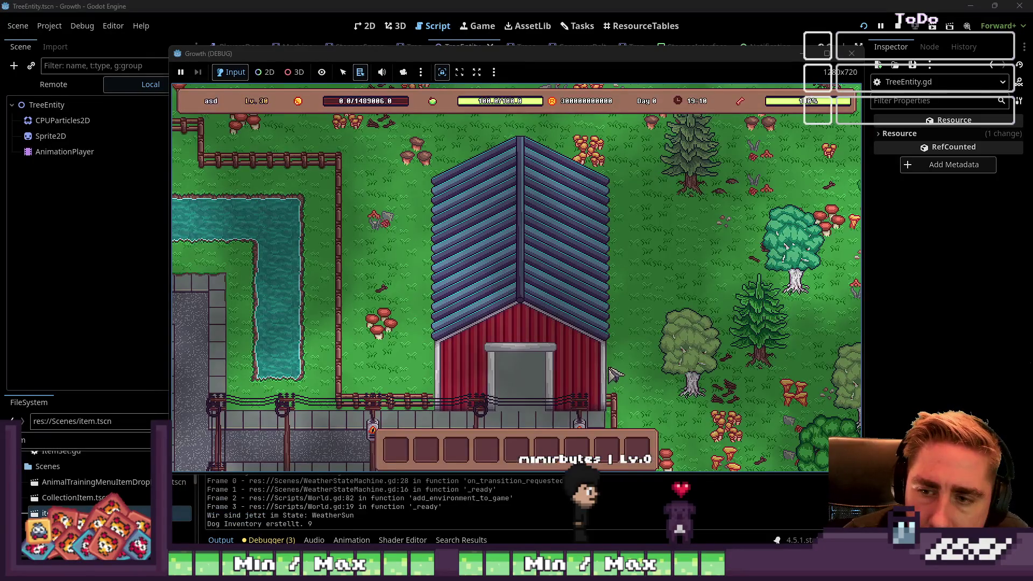
key(s)
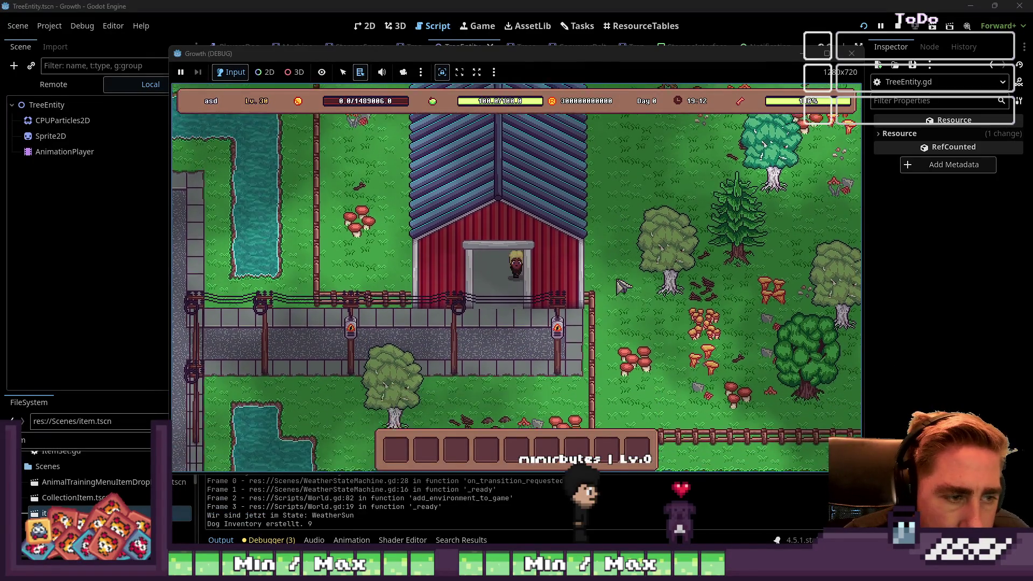
key(i)
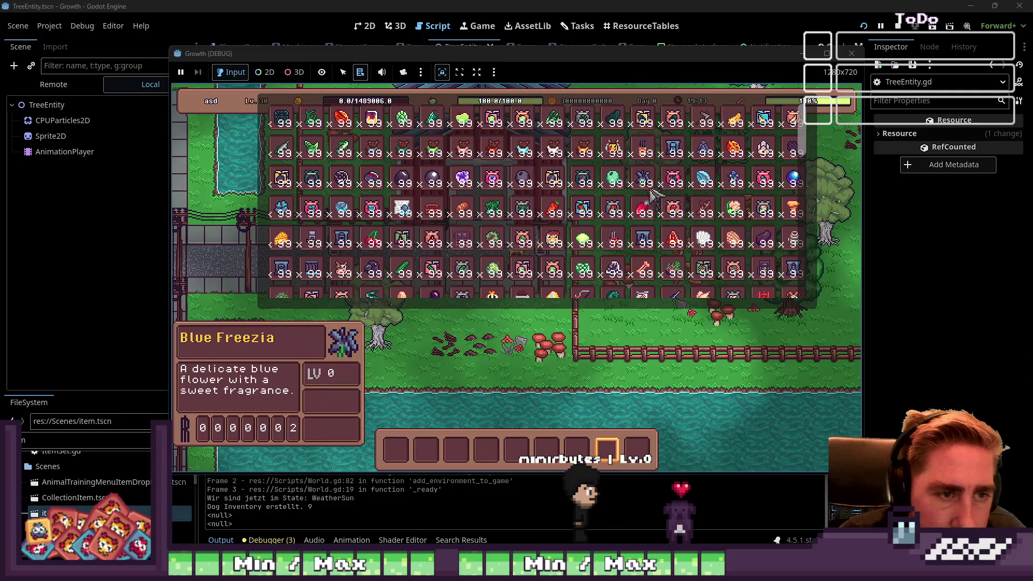
scroll(527, 201, up, 2)
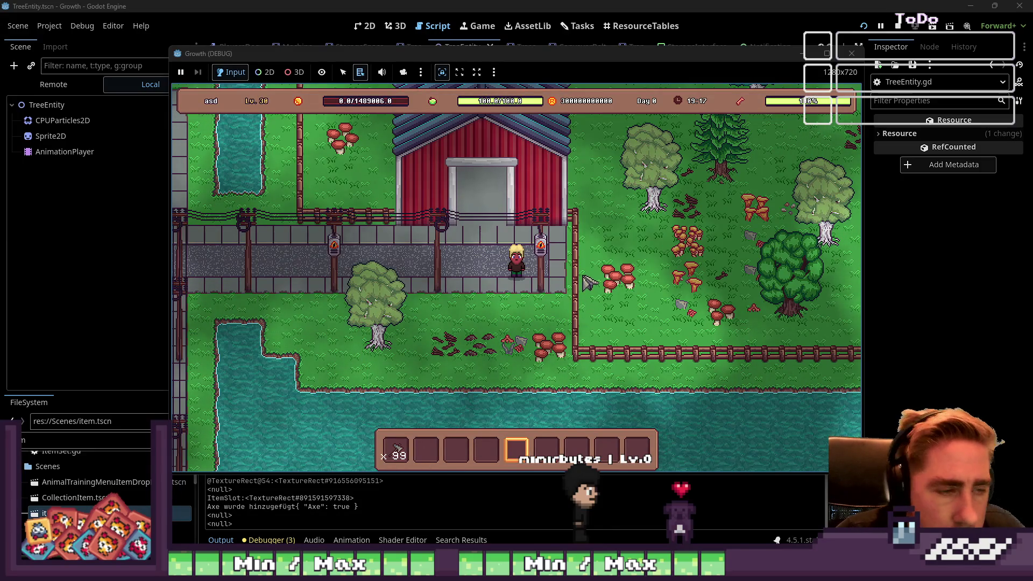
key(s)
key(a)
scroll(590, 281, up, 1)
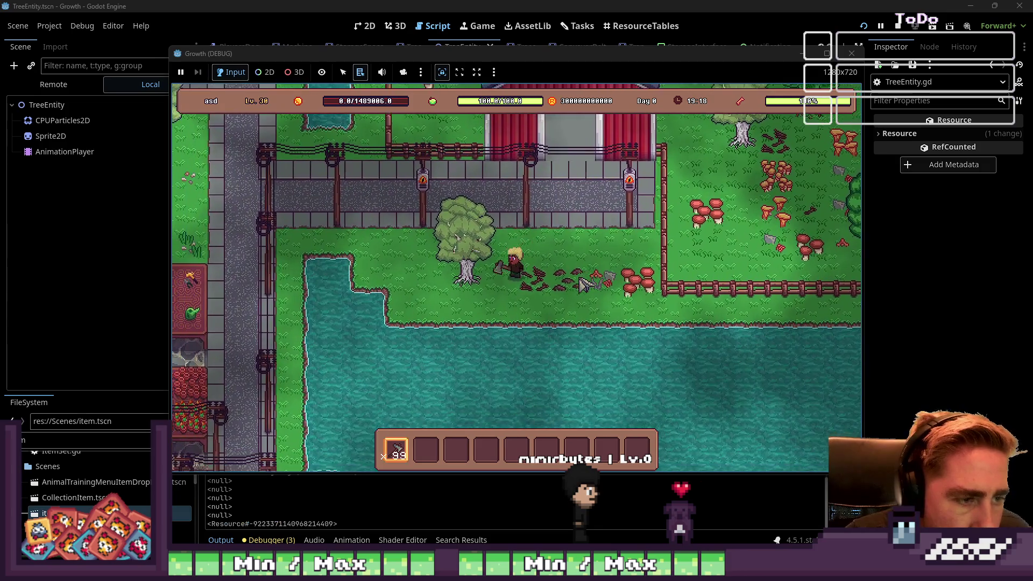
- Chop the first two trees and collect their drops
key(a)
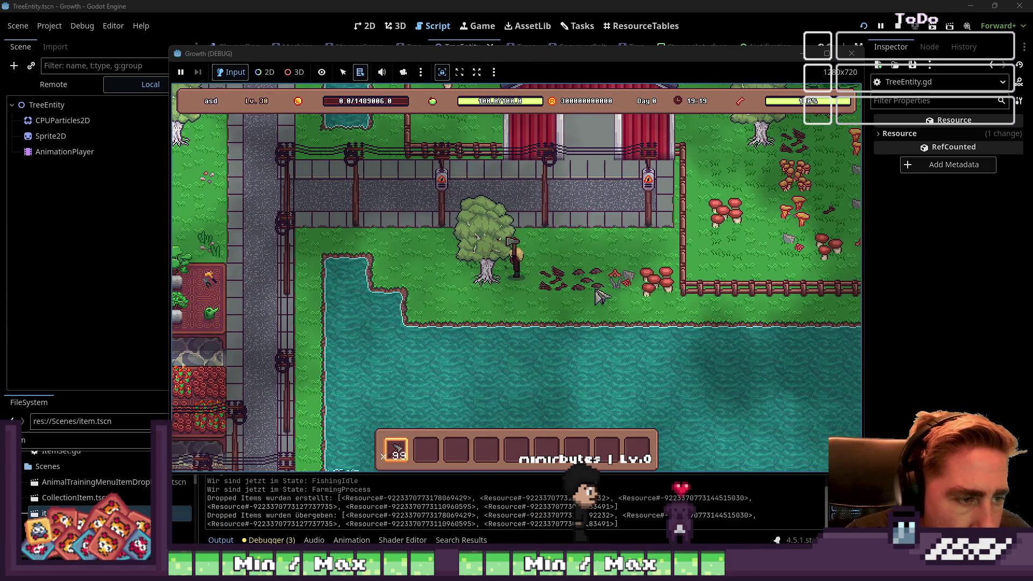
click(597, 278)
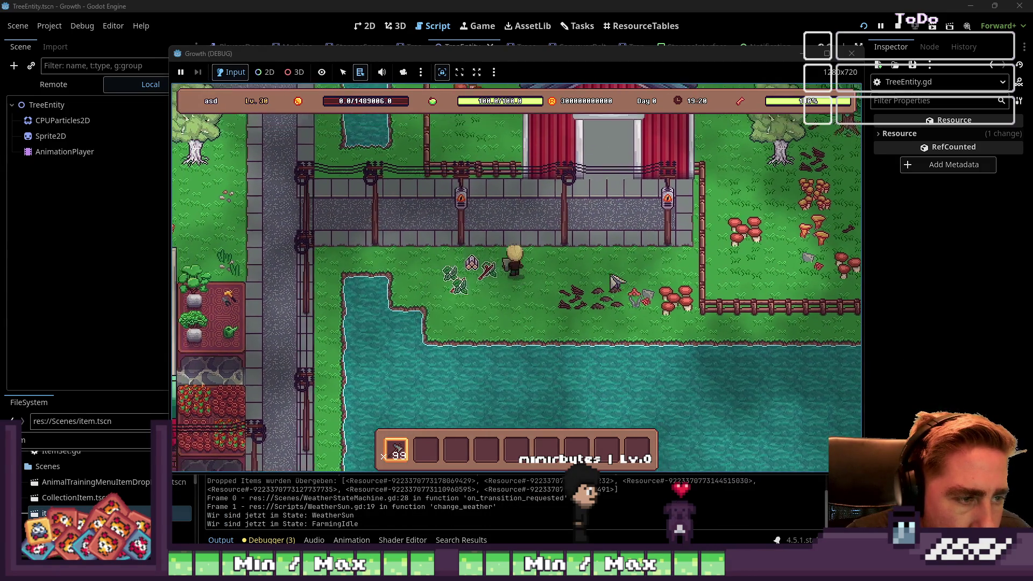
key(a)
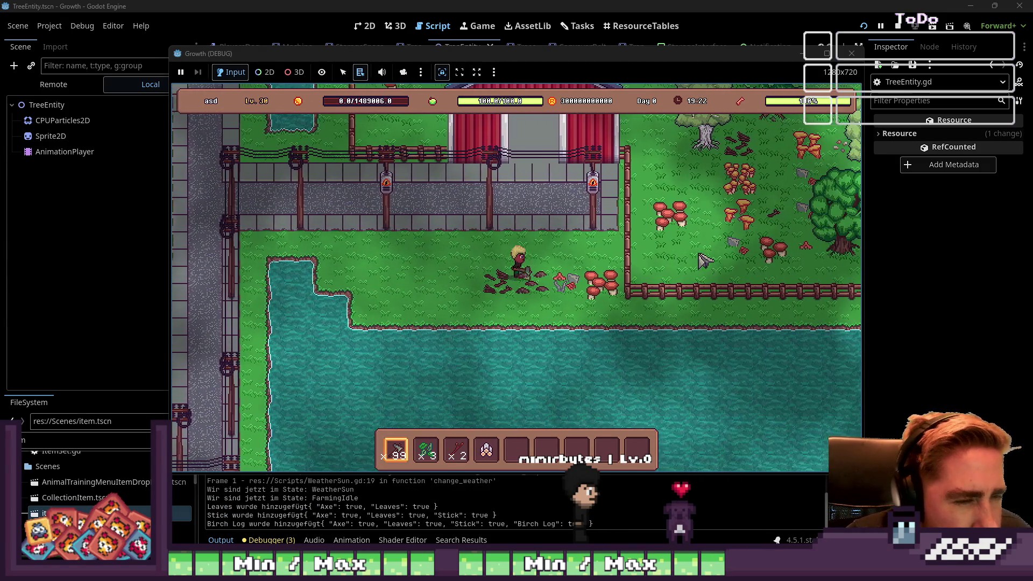
key(w)
key(d)
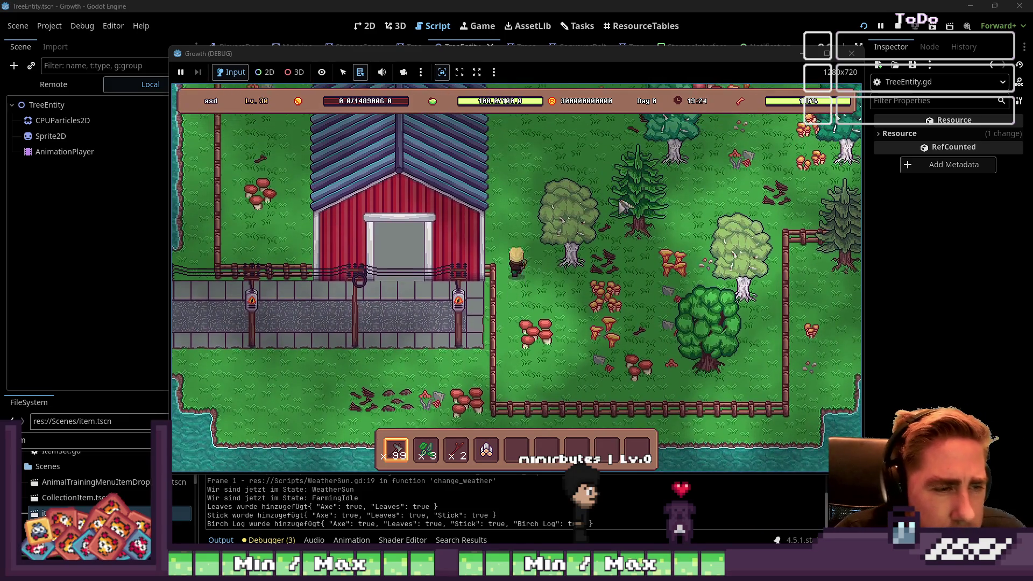
key(w)
click(619, 196)
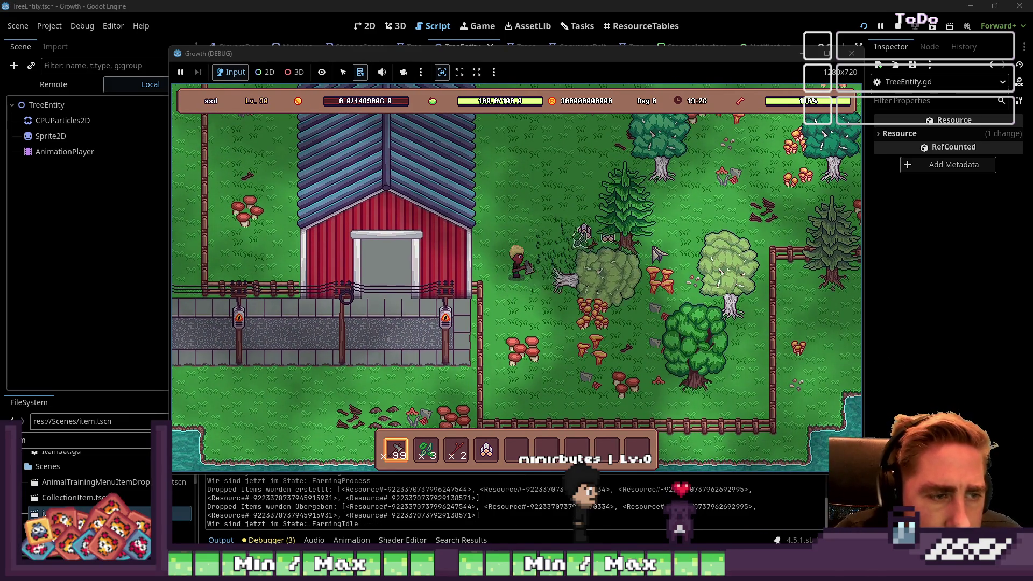
- Walk north-east past the felled pine and chop the next tree
key(w)
key(d)
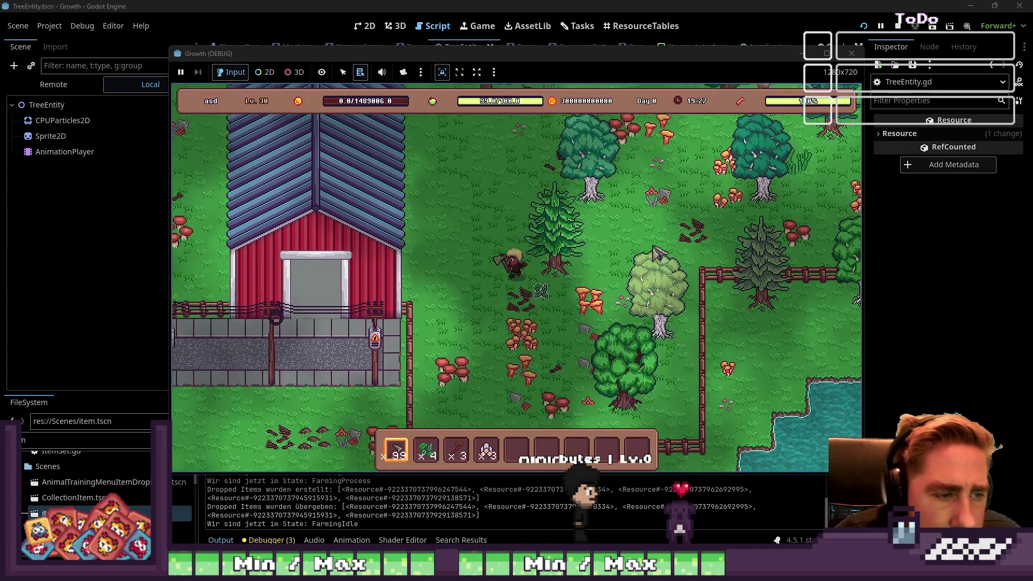
key(w)
key(d)
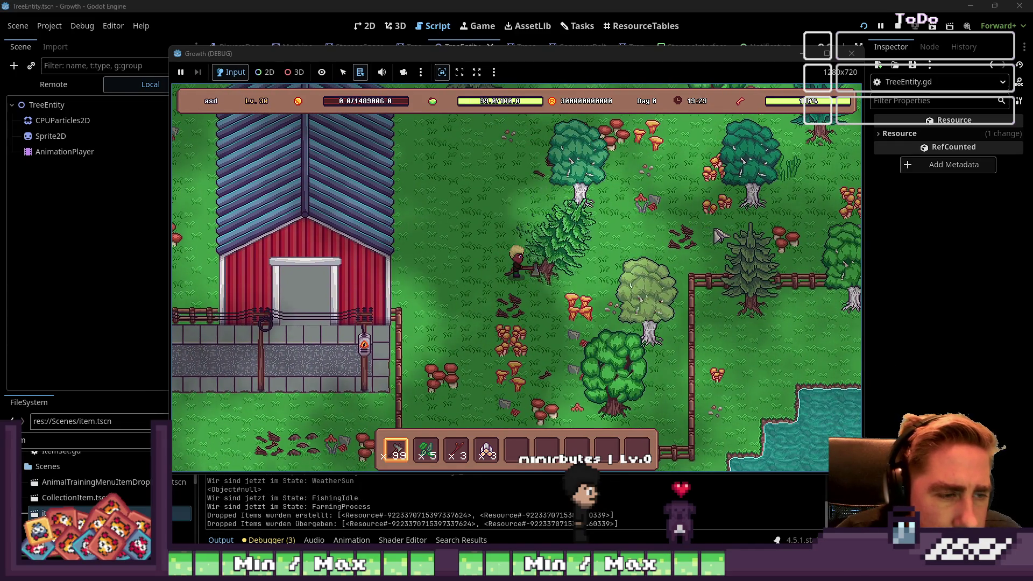
key(w)
key(d)
key(w)
key(a)
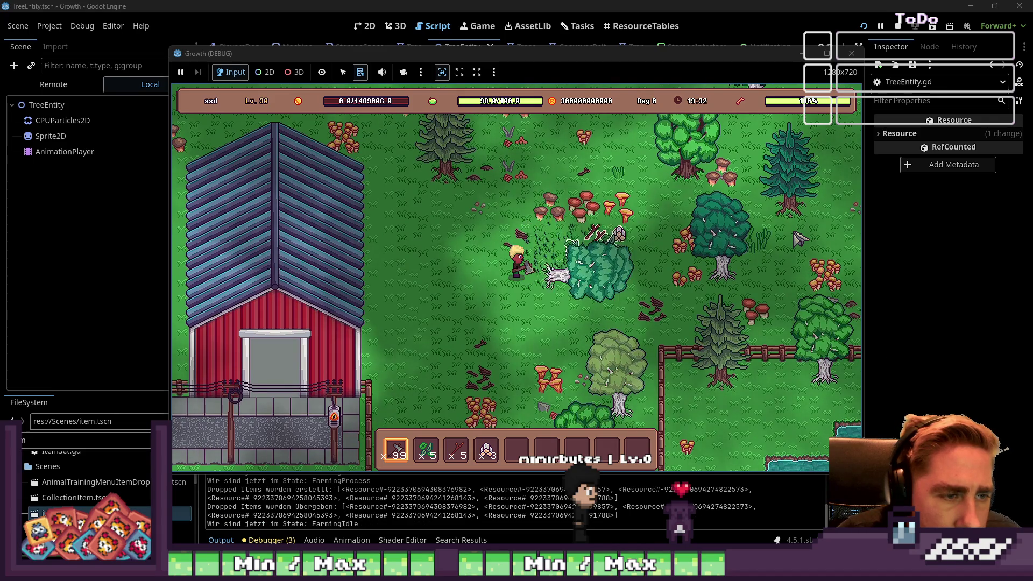
- Collect the last drops, stop the game, and return to line 19 of the script
key(w)
key(d)
key(w)
key(d)
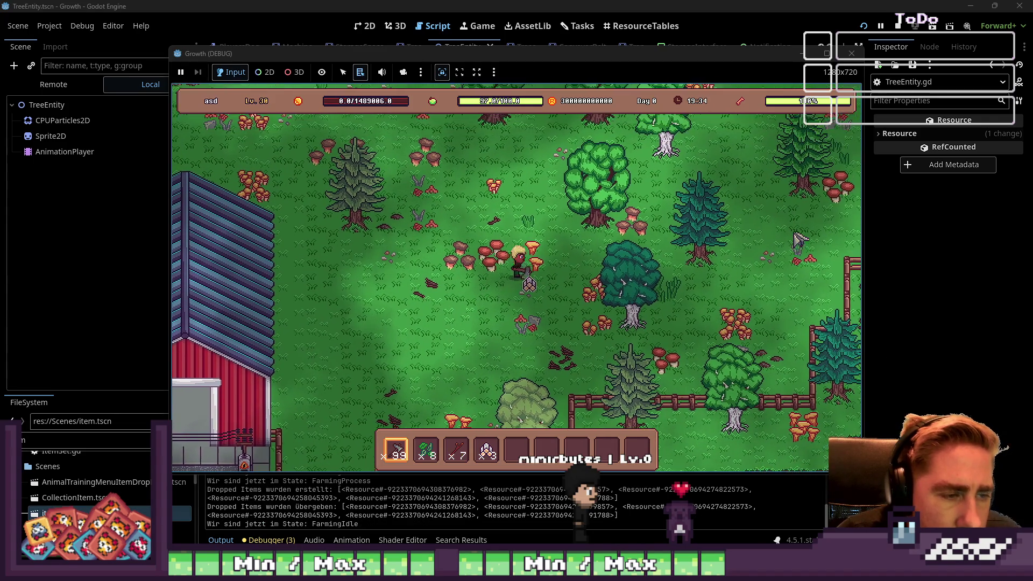
click(851, 53)
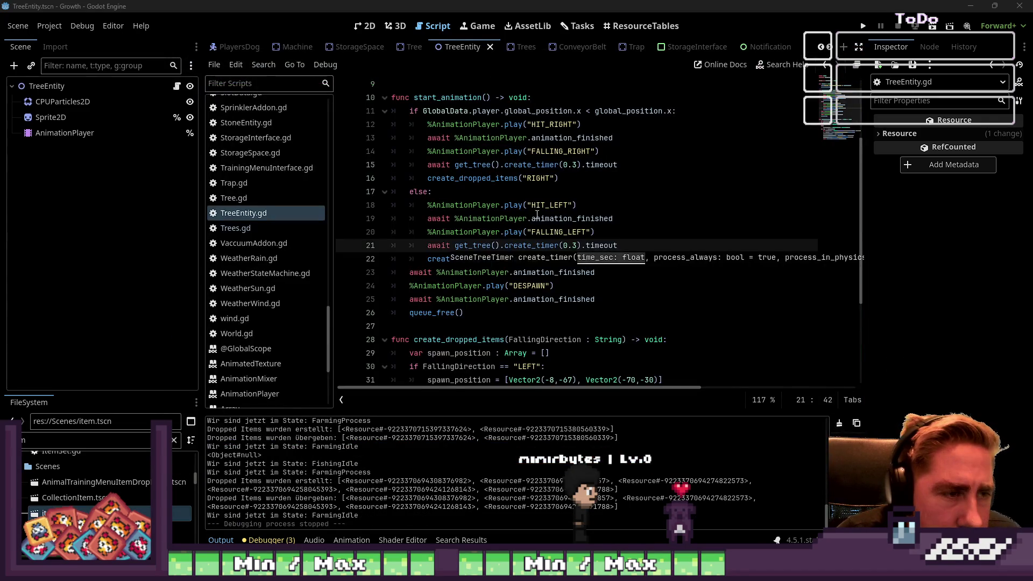
click(522, 218)
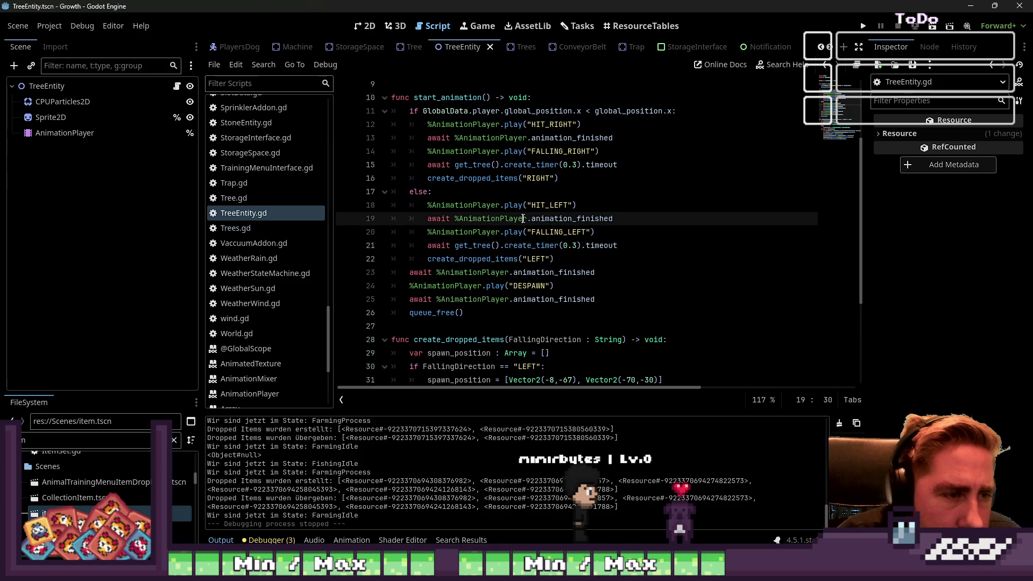
- Dismiss the documentation card and restore -70 as the far-left x offset on line 31
scroll(509, 225, down, 3)
mouse_move(556, 247)
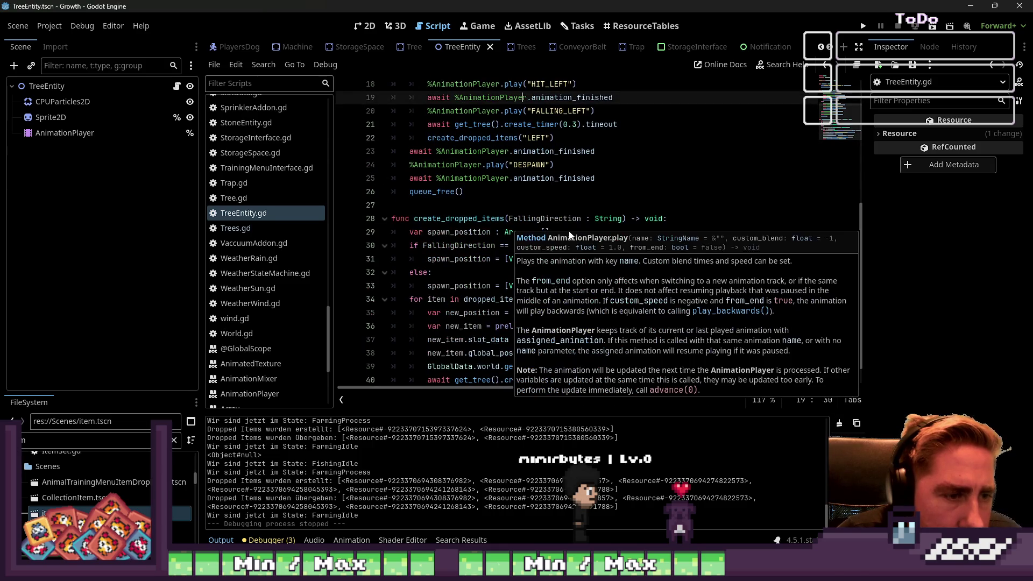
click(548, 218)
click(551, 258)
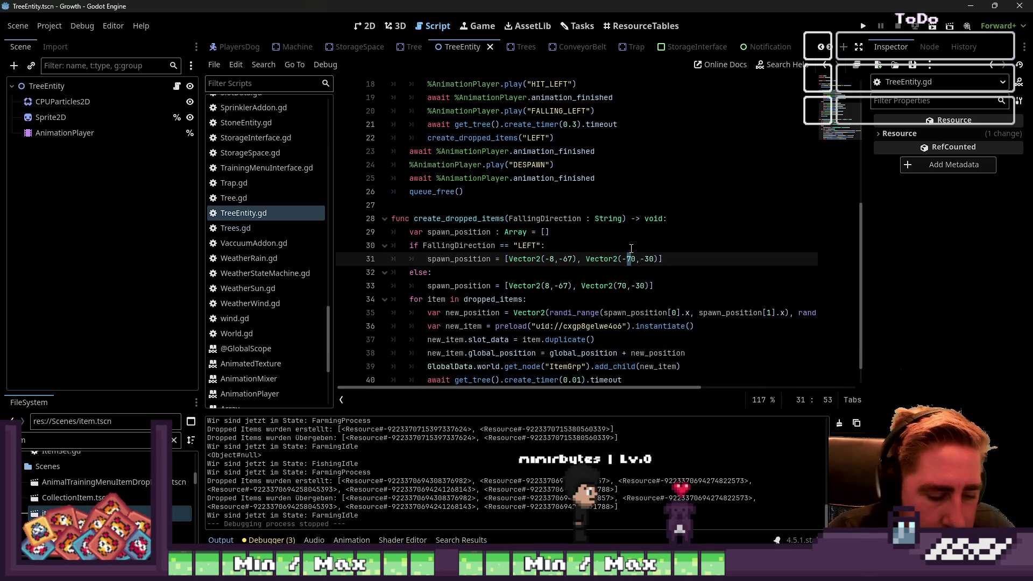
text(3)
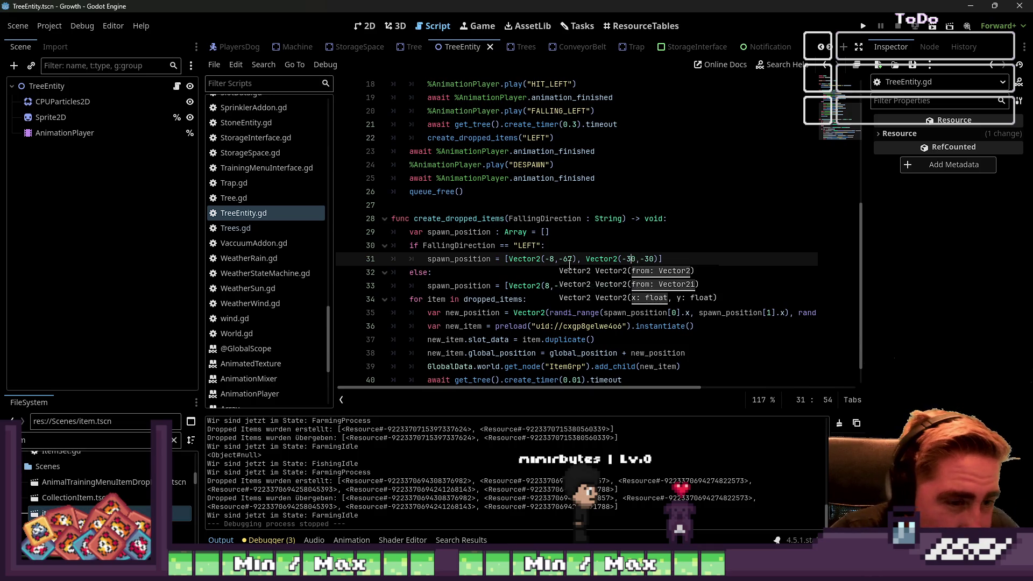
click(555, 260)
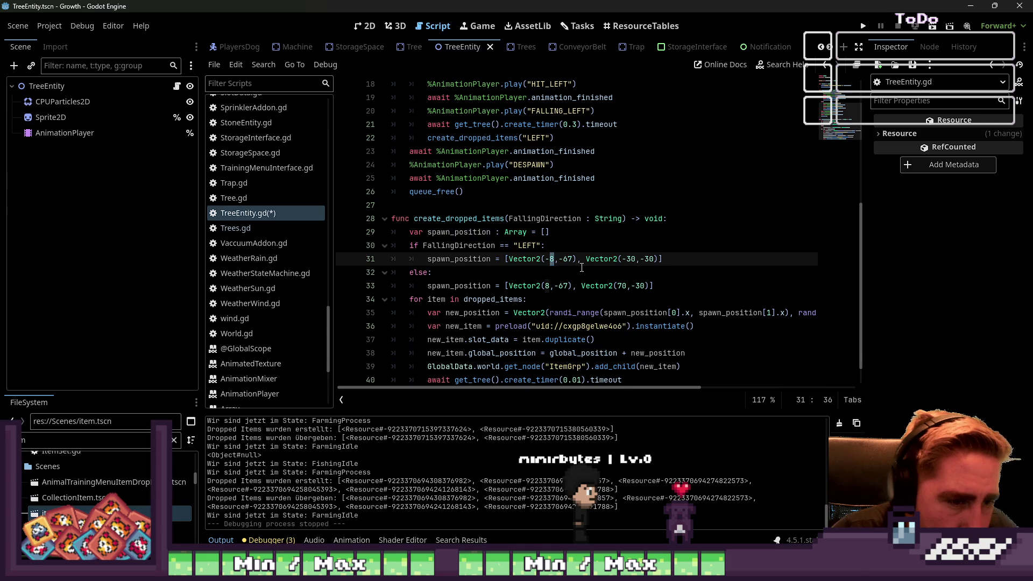
drag(622, 282, 618, 283)
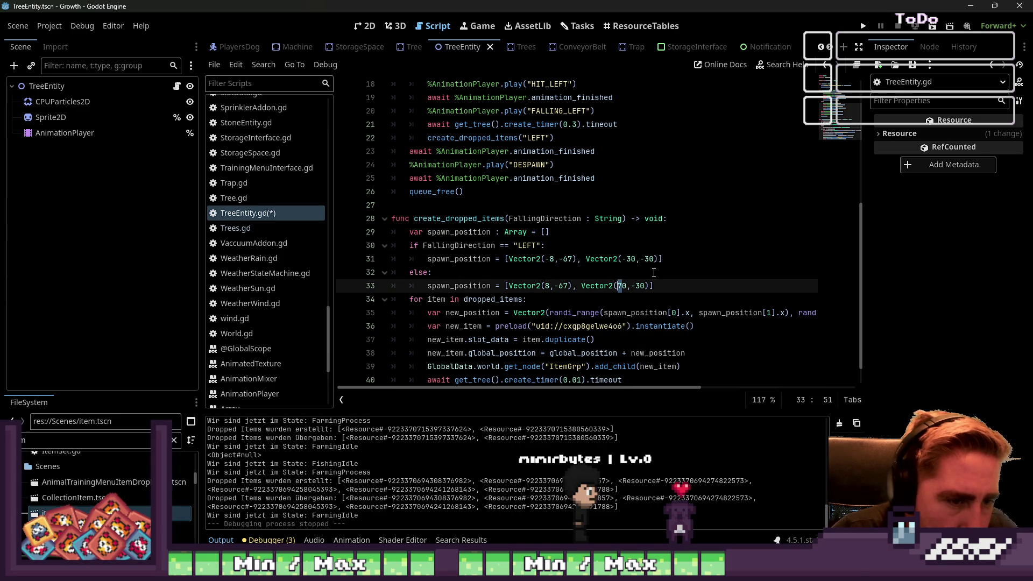
key(ctrl+z)
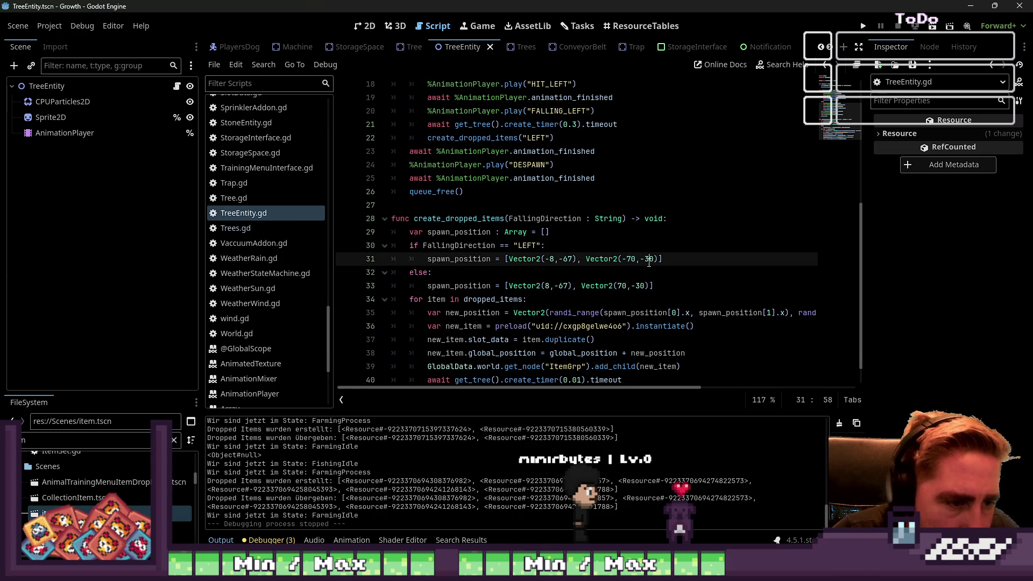
- Set the near spawn offsets' y values to -30 on lines 31 and 33
drag(561, 290, 568, 290)
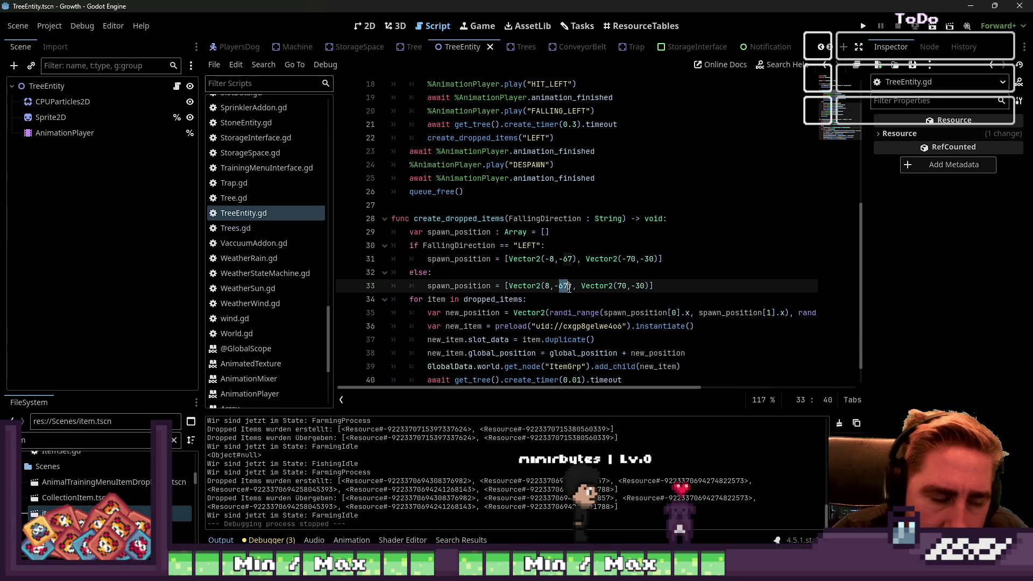
text(30)
drag(563, 264, 576, 263)
text(30)
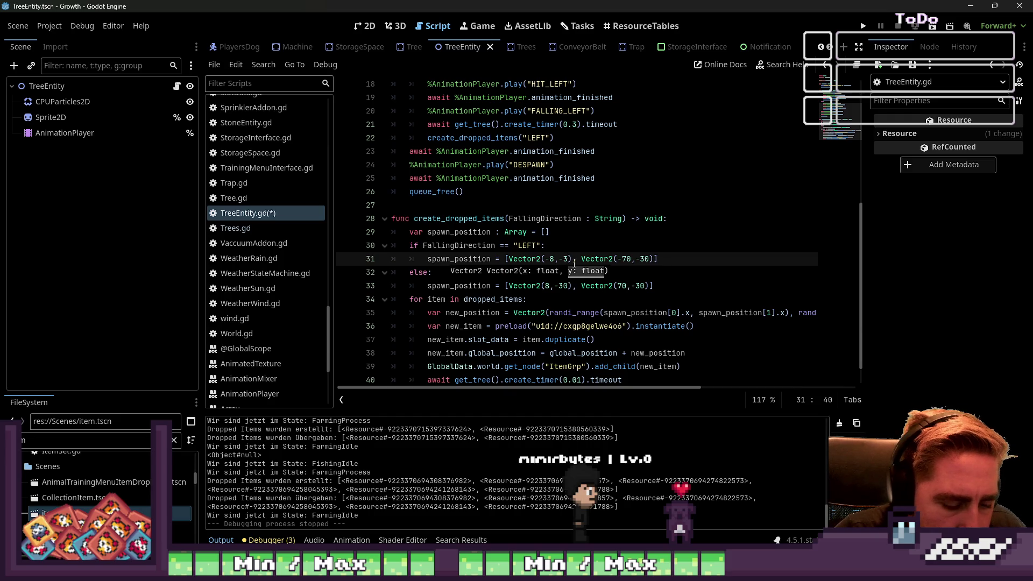
- Set the far spawn offsets' y values to -10 on lines 31 and 33
double_click(646, 263)
text(10)
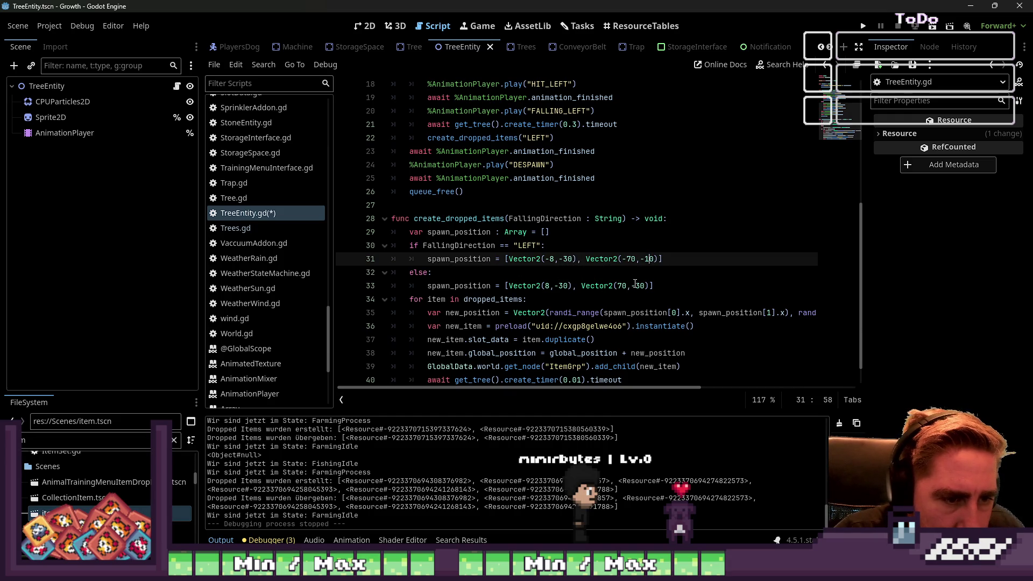
click(638, 286)
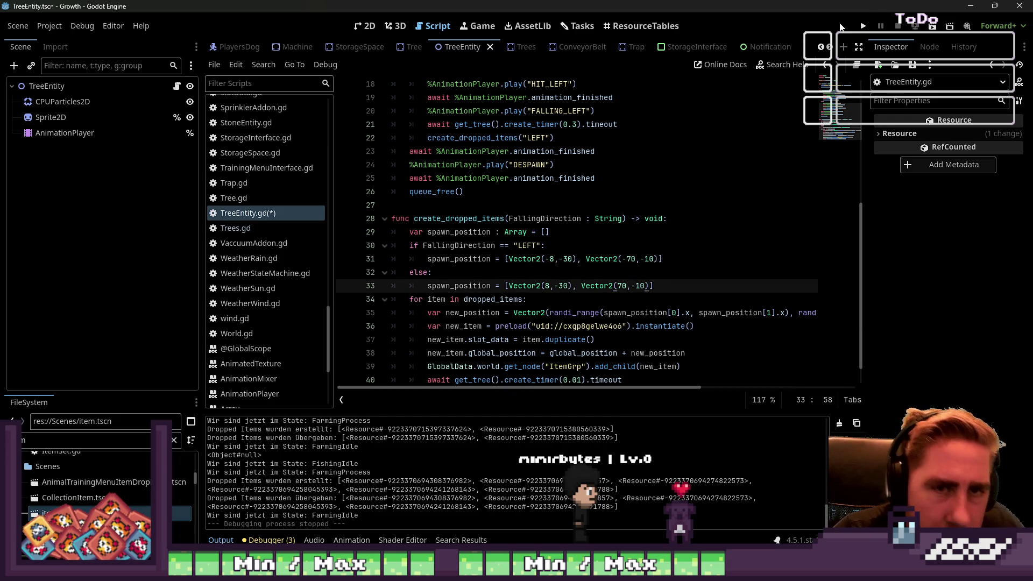
click(604, 207)
scroll(538, 304, down, 1)
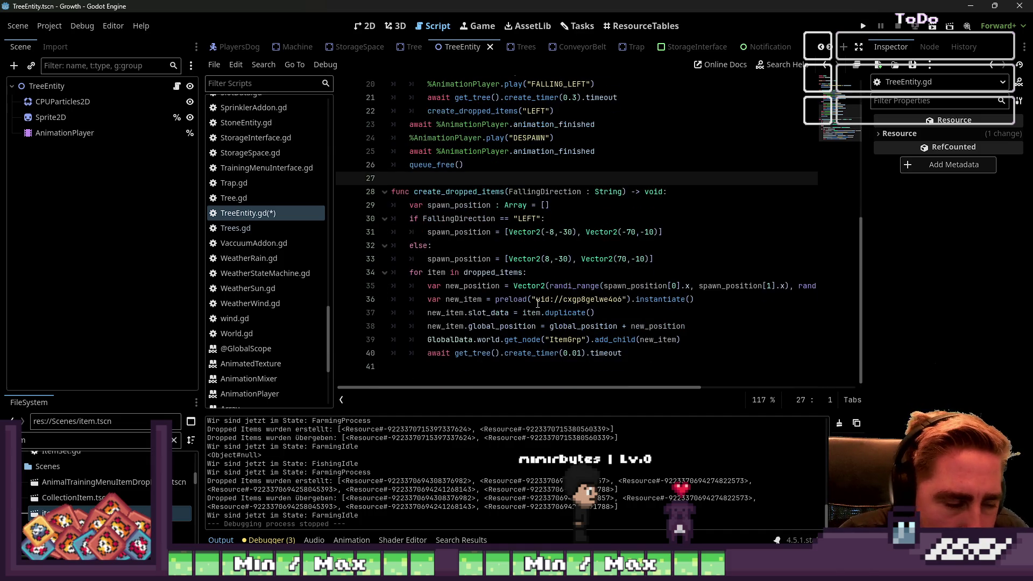
click(527, 258)
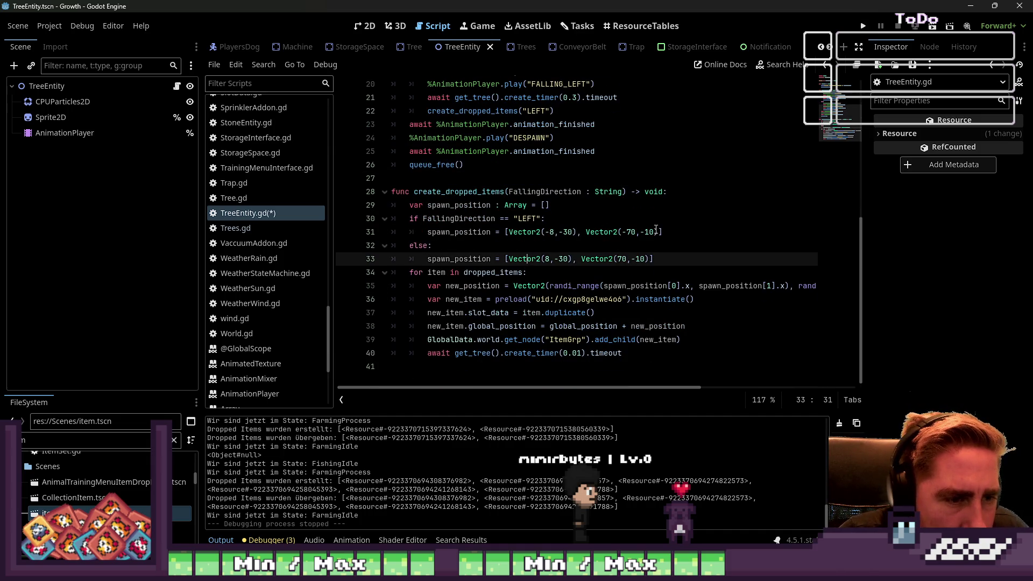
click(597, 286)
scroll(557, 211, up, 3)
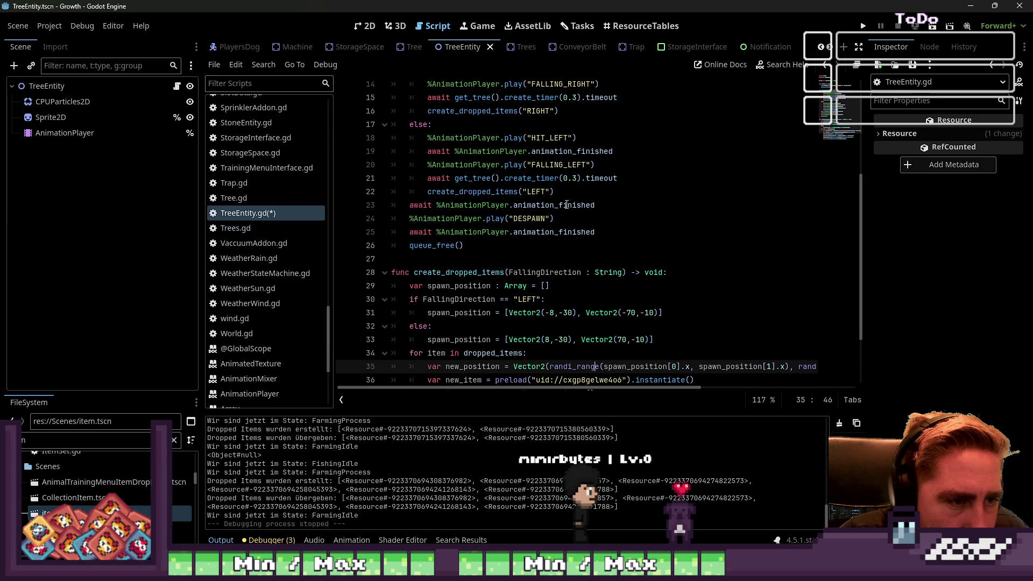
- Change the falling timers from 0.3 to 0.2 and run the game
click(574, 180)
text(2)
click(577, 97)
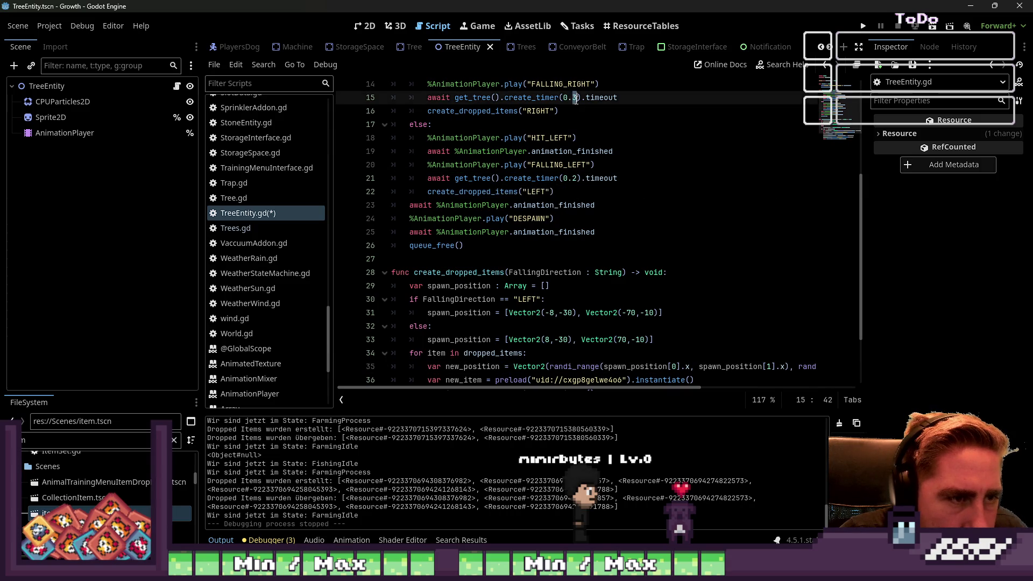
key(BackSpace)
text(2)
click(863, 26)
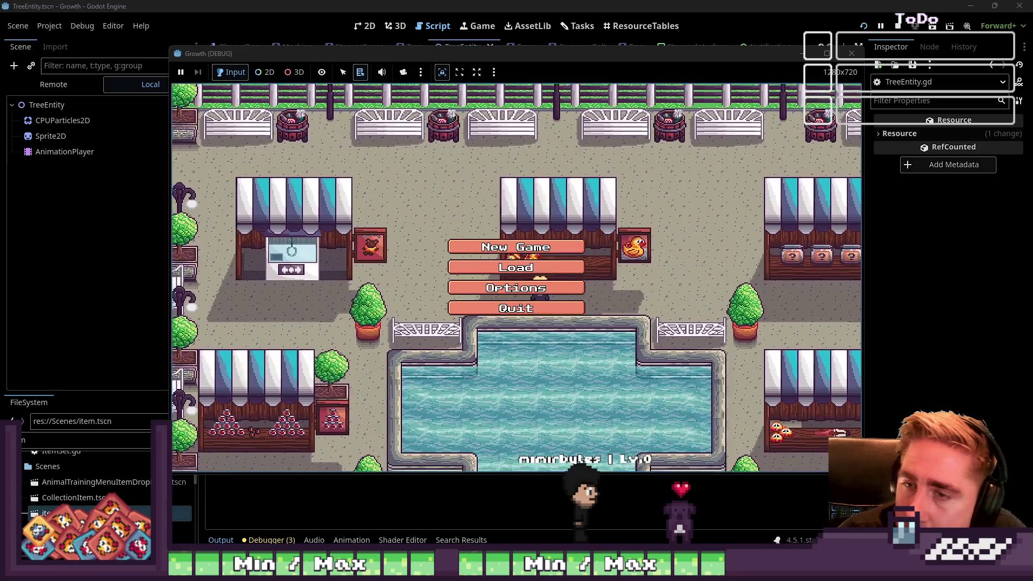
- Start a new game as 'sdad' and put the Axe into the hotbar
click(533, 247)
text(sdad)
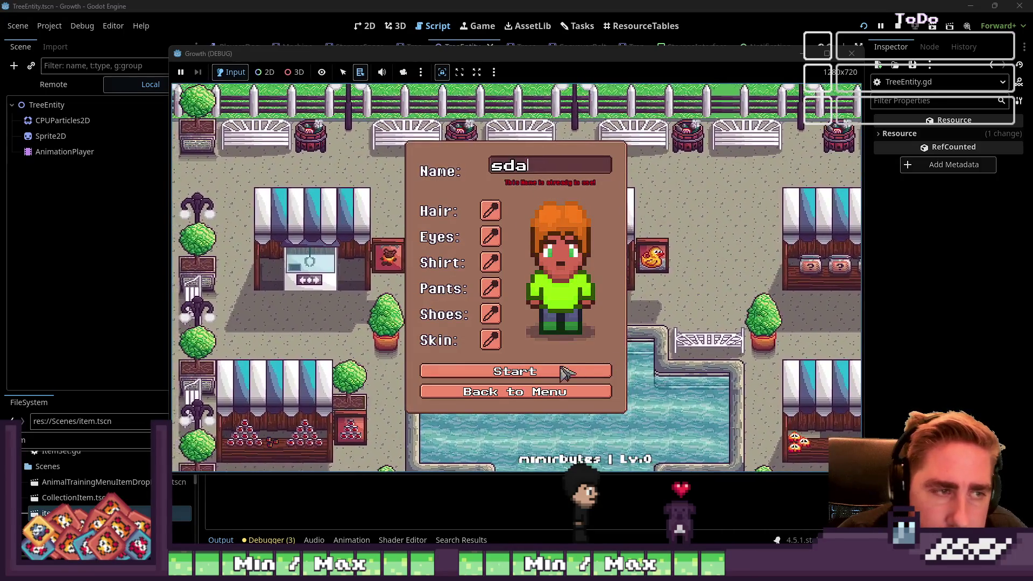
click(595, 372)
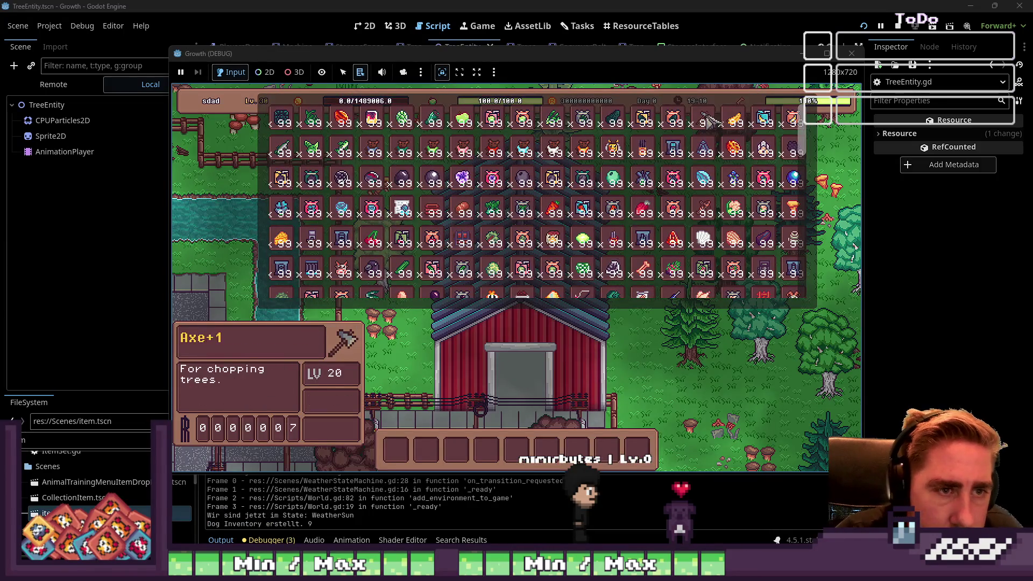
click(603, 273)
key(i)
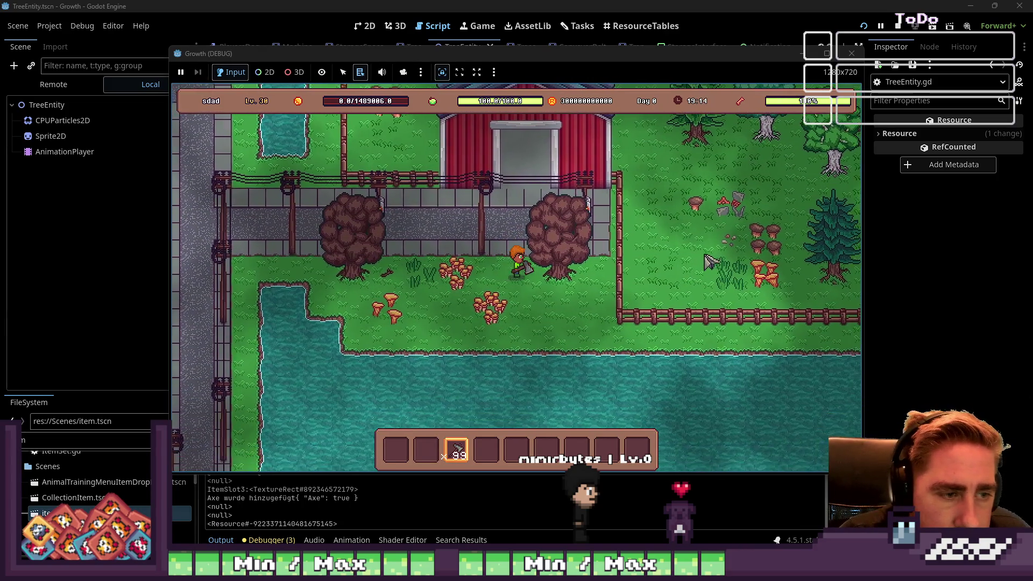
- Chop three trees and collect their leaves and the Maple, Pine and Birch logs
key(d)
click(694, 297)
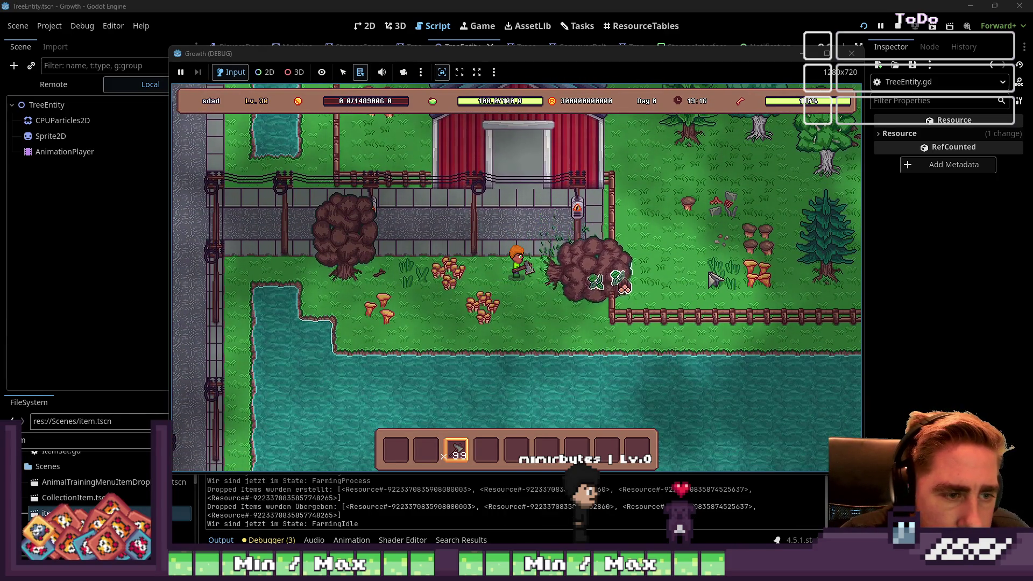
key(d)
key(d)
key(w)
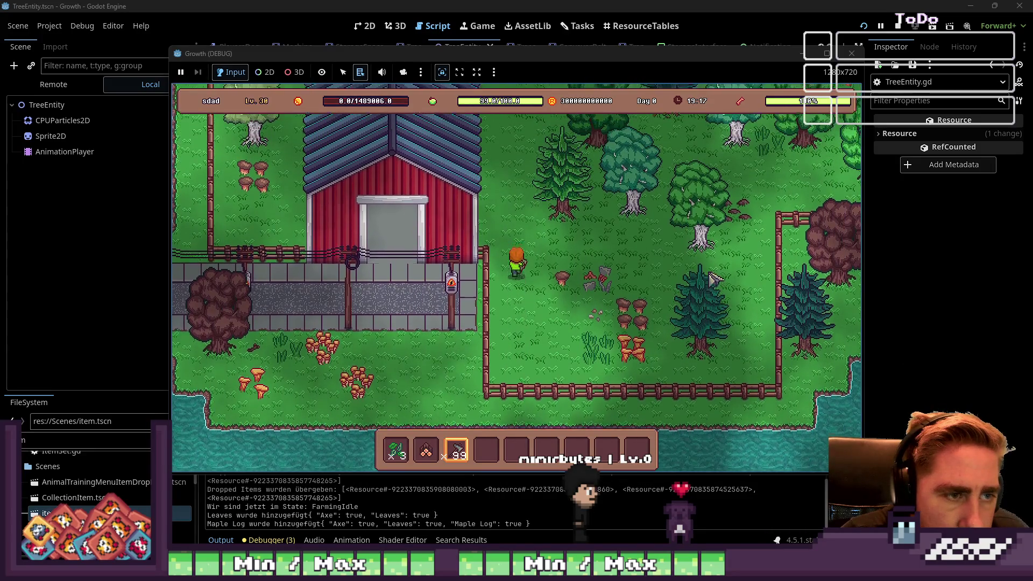
key(w)
click(714, 279)
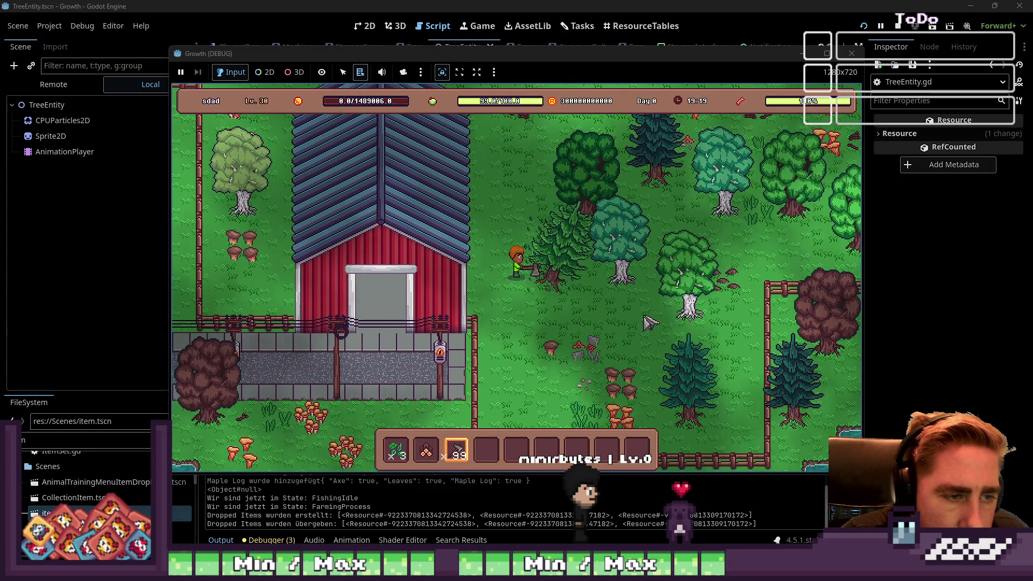
key(d)
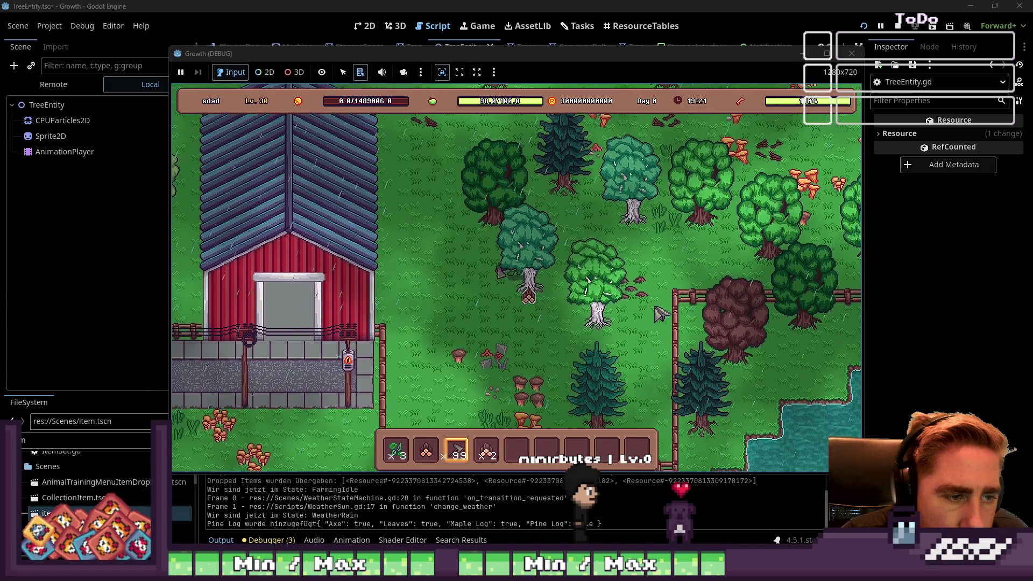
key(a)
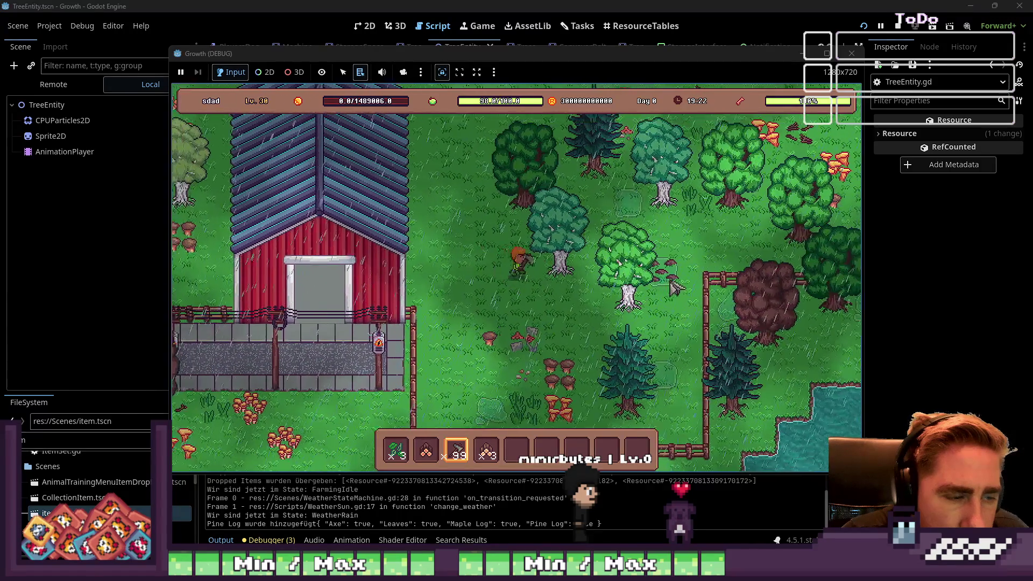
click(683, 305)
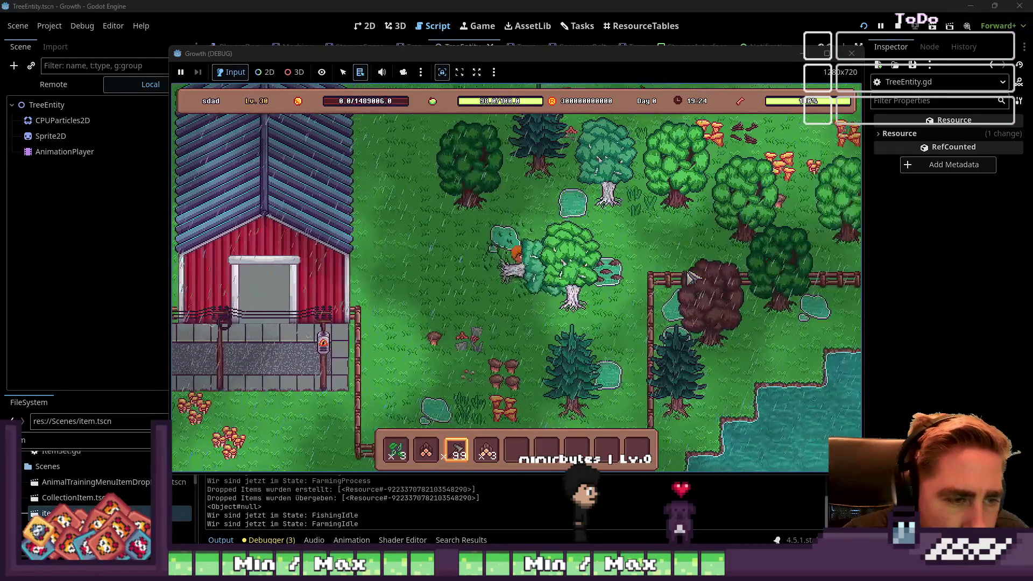
key(d)
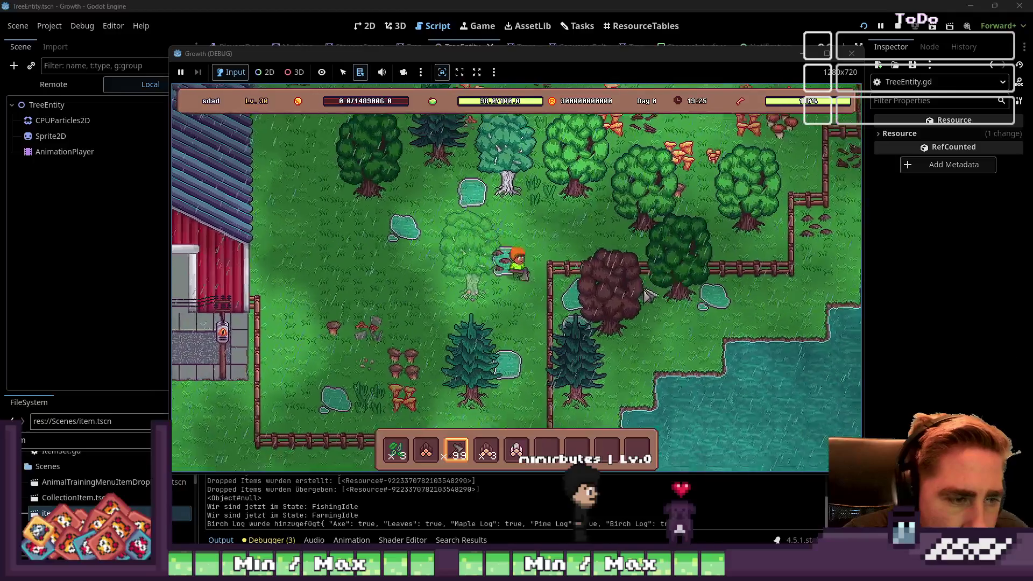
- Fell the light tree and the birch tree by the barn, then gather their drops
key(a)
key(s)
click(597, 255)
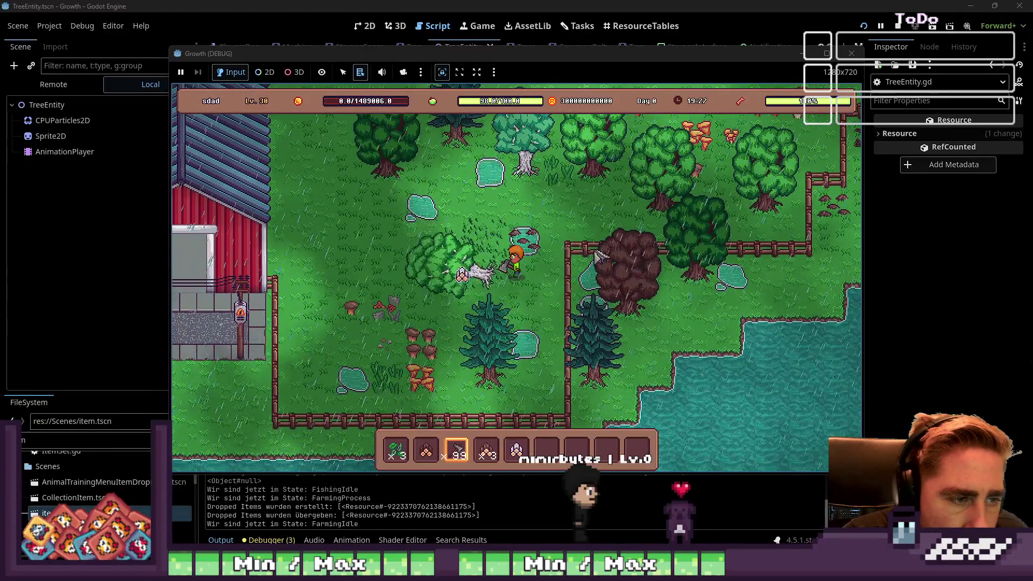
key(w)
key(a)
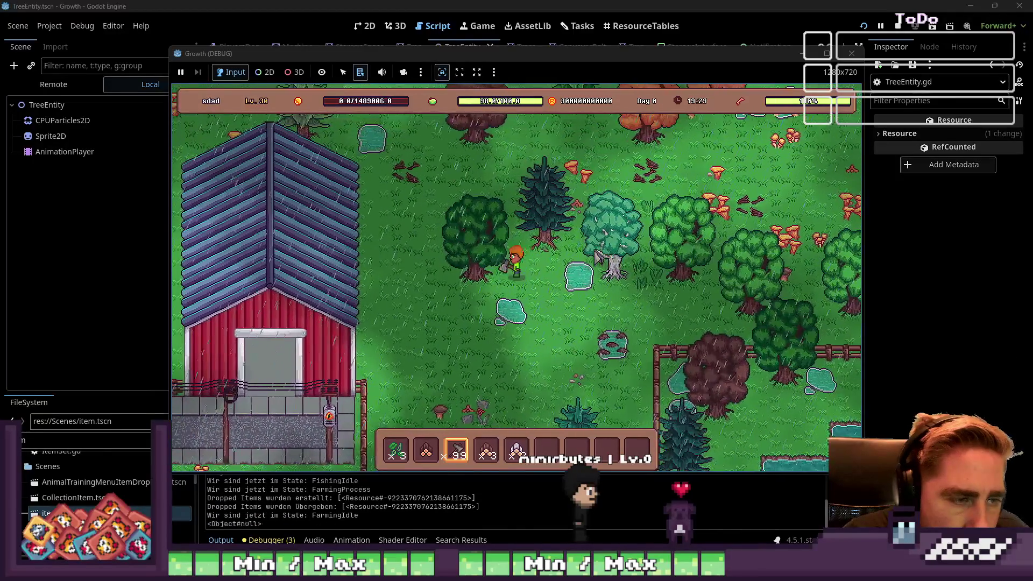
click(597, 257)
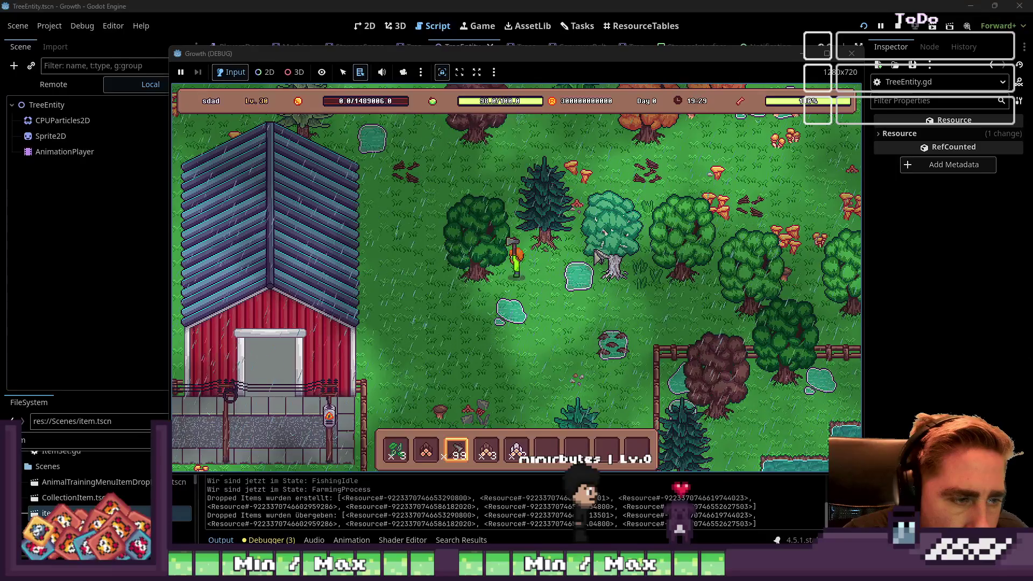
key(a)
key(w)
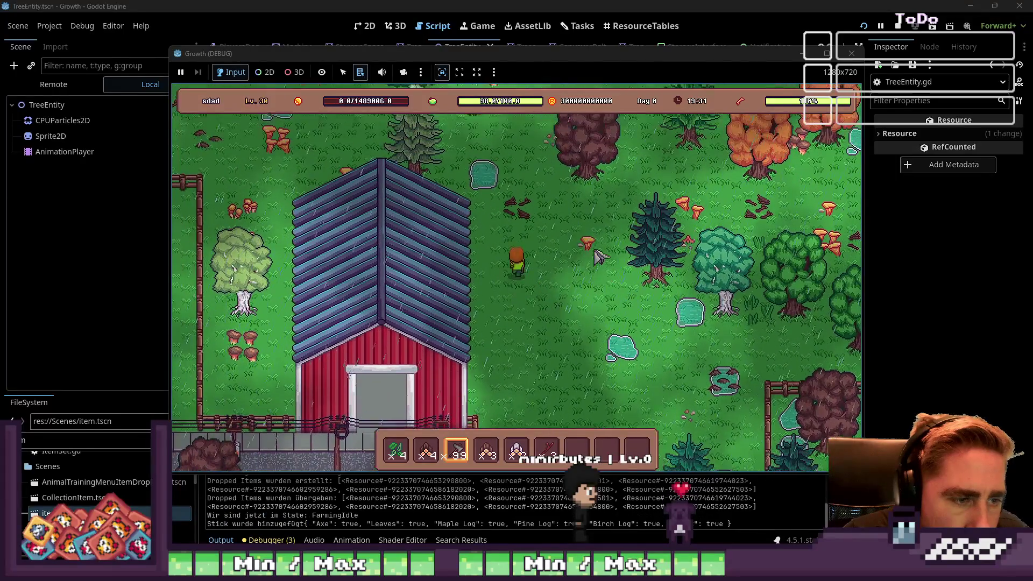
- Chop the brown tree and one near the orange trees, collect the drops, and stop the game
key(w)
click(692, 280)
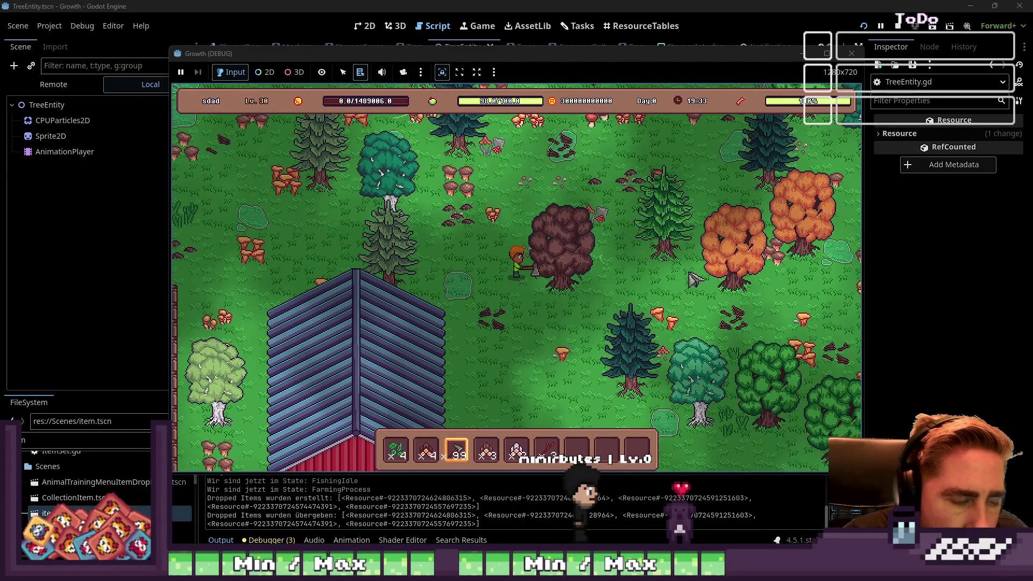
key(d)
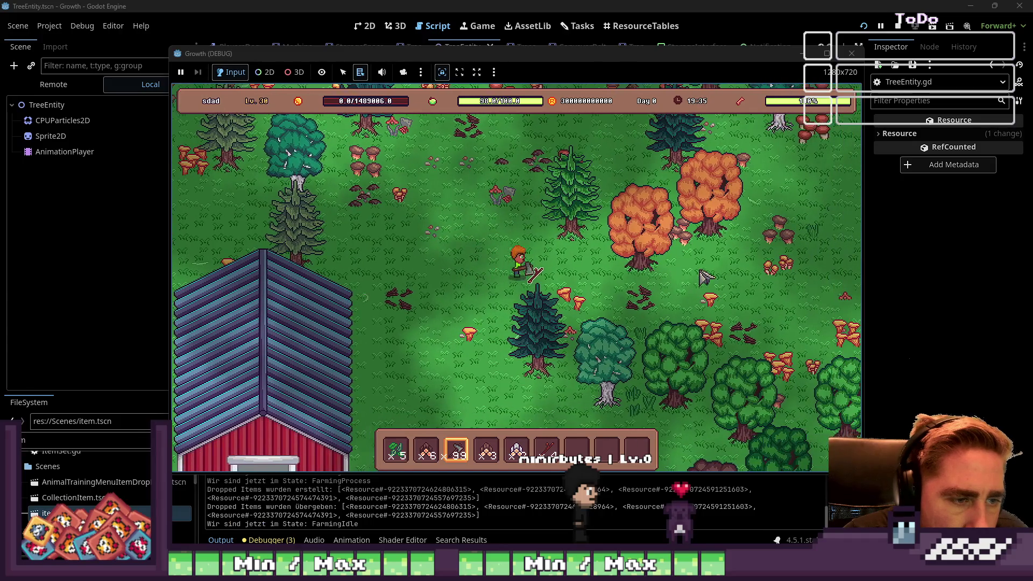
key(w)
click(705, 277)
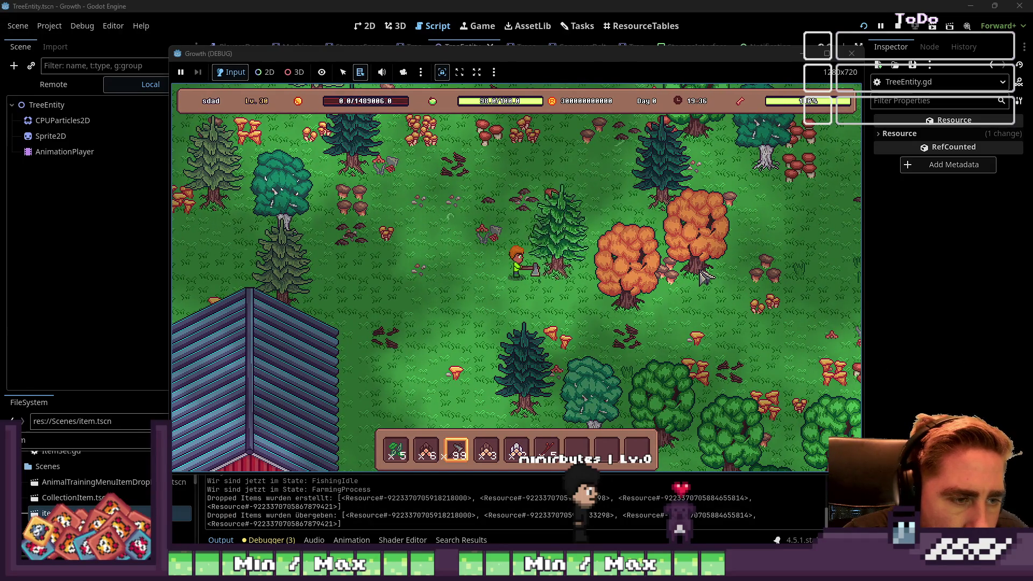
key(d)
key(w)
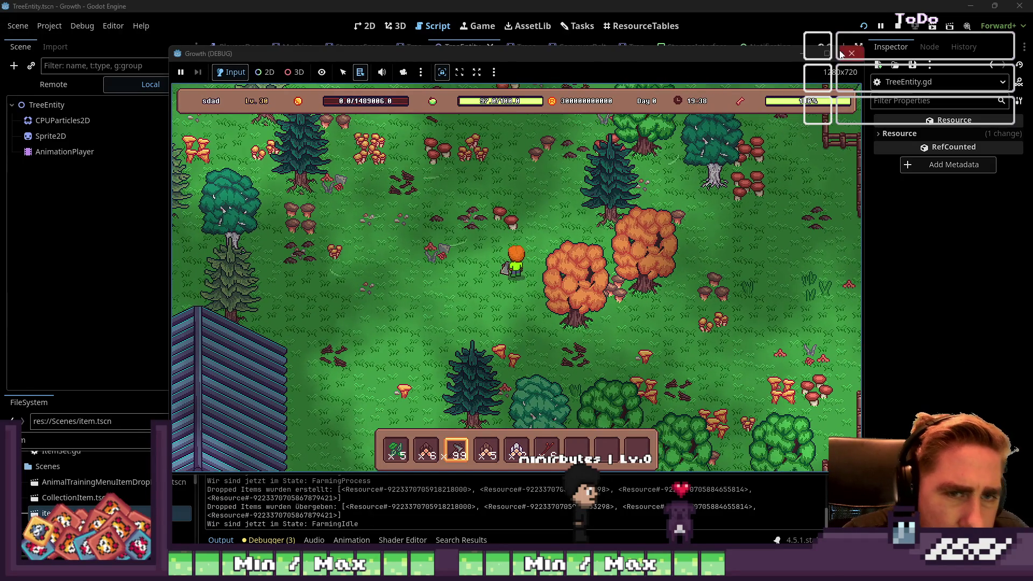
click(850, 54)
scroll(514, 221, down, 2)
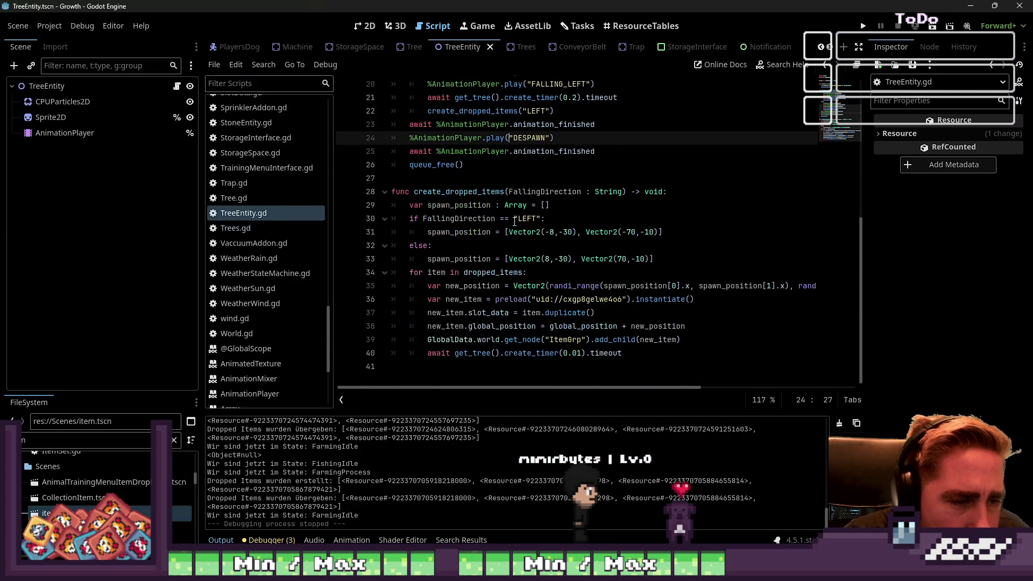
click(554, 258)
click(555, 231)
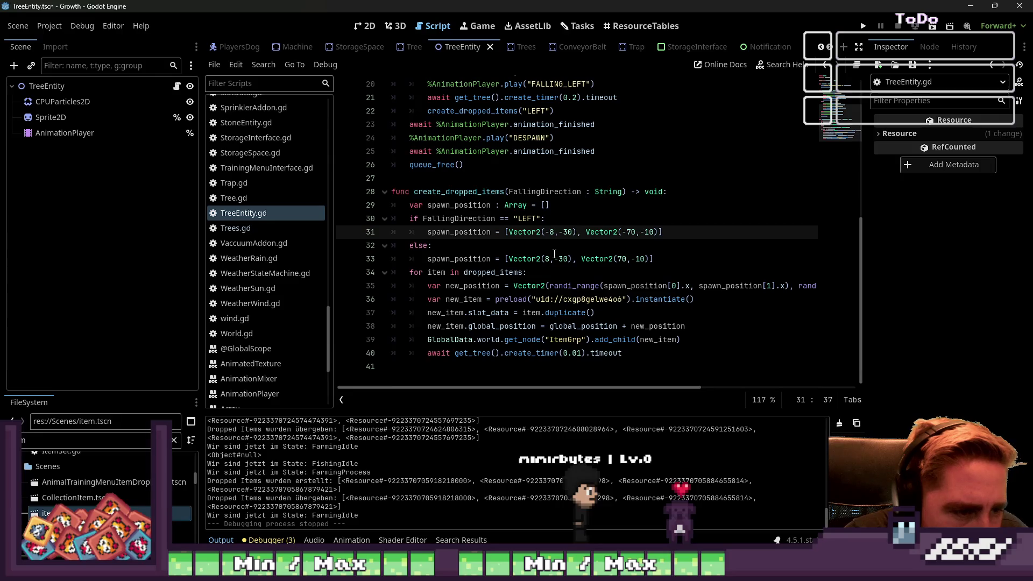
click(550, 259)
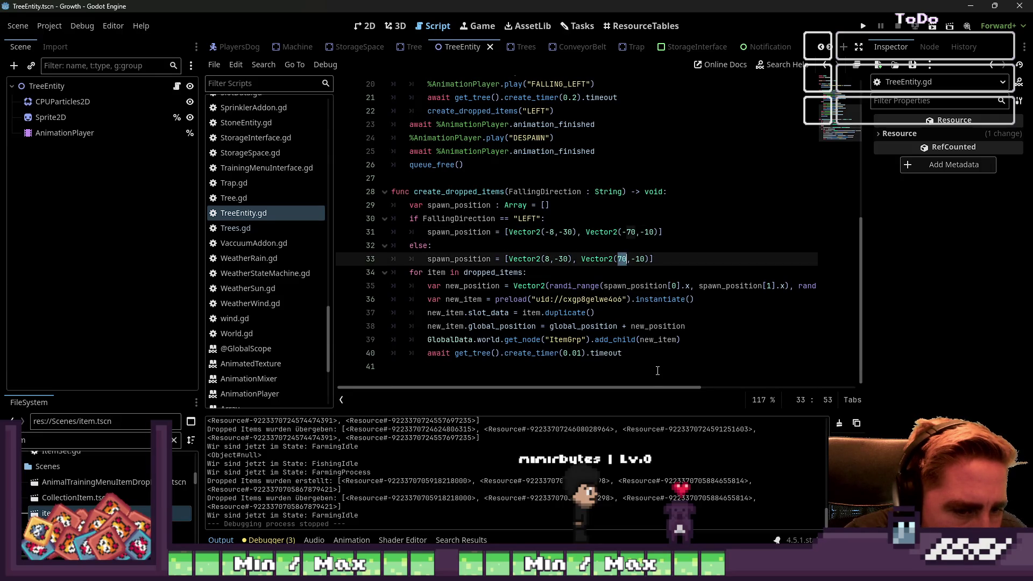
mouse_move(661, 387)
mouse_down()
mouse_move(741, 370)
mouse_move(712, 365)
mouse_move(742, 359)
mouse_move(680, 357)
mouse_move(831, 348)
mouse_move(654, 359)
mouse_up()
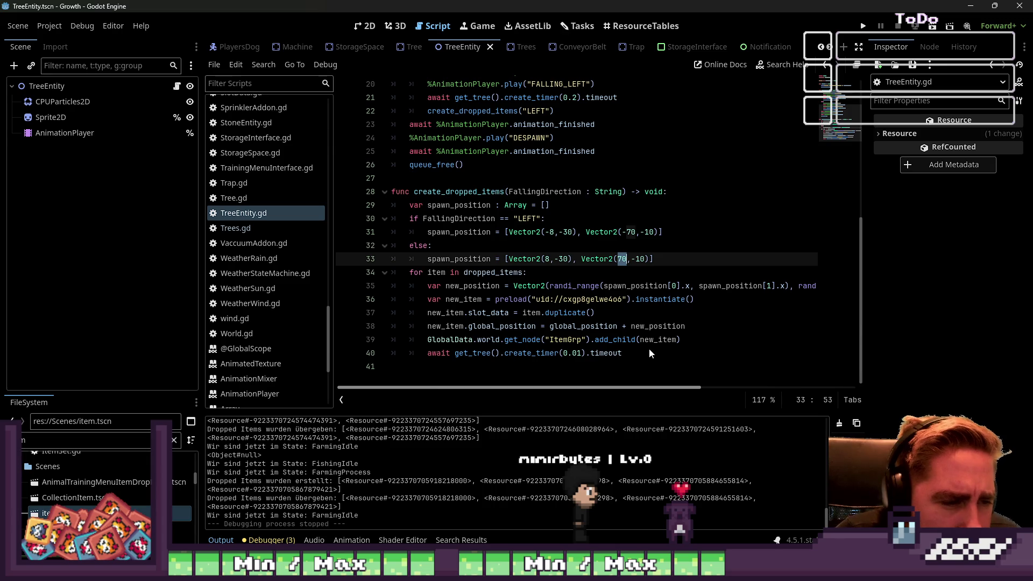
click(545, 269)
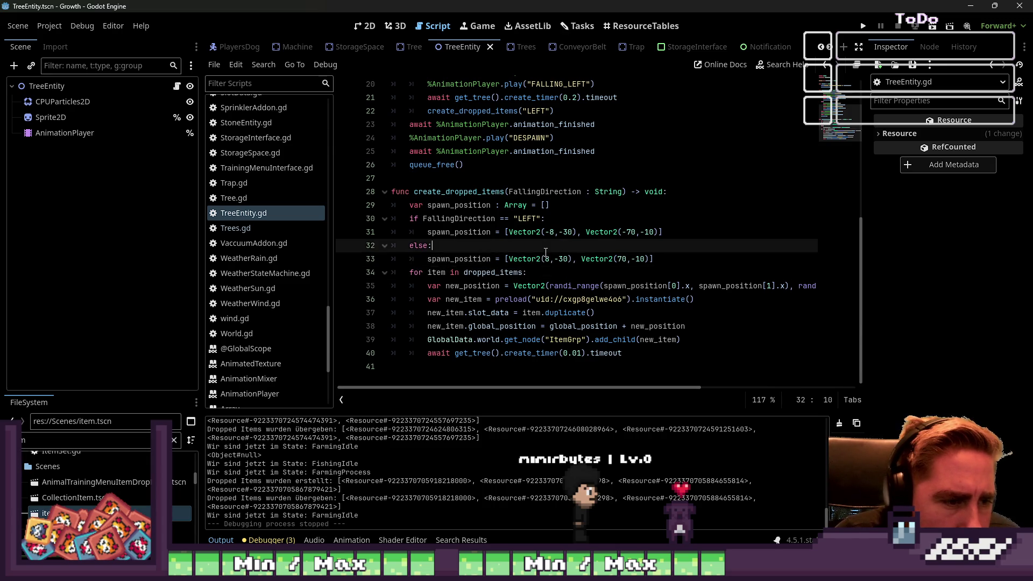
double_click(546, 259)
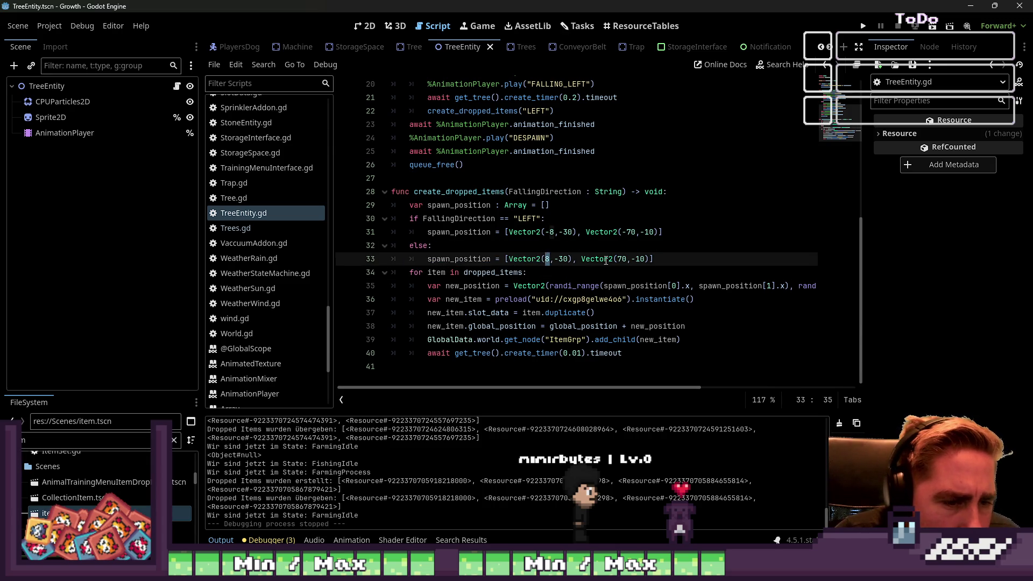
click(627, 259)
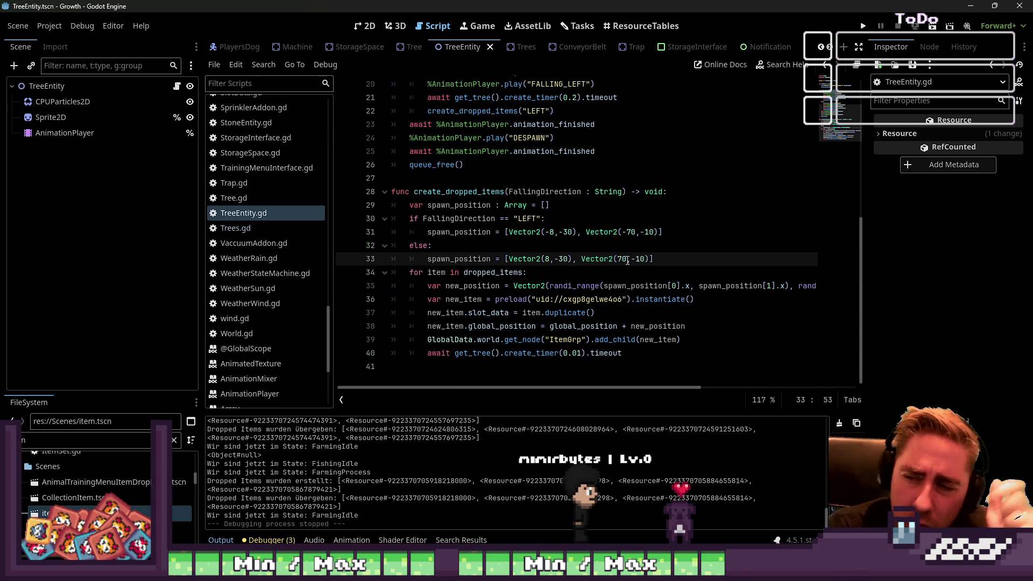
click(548, 258)
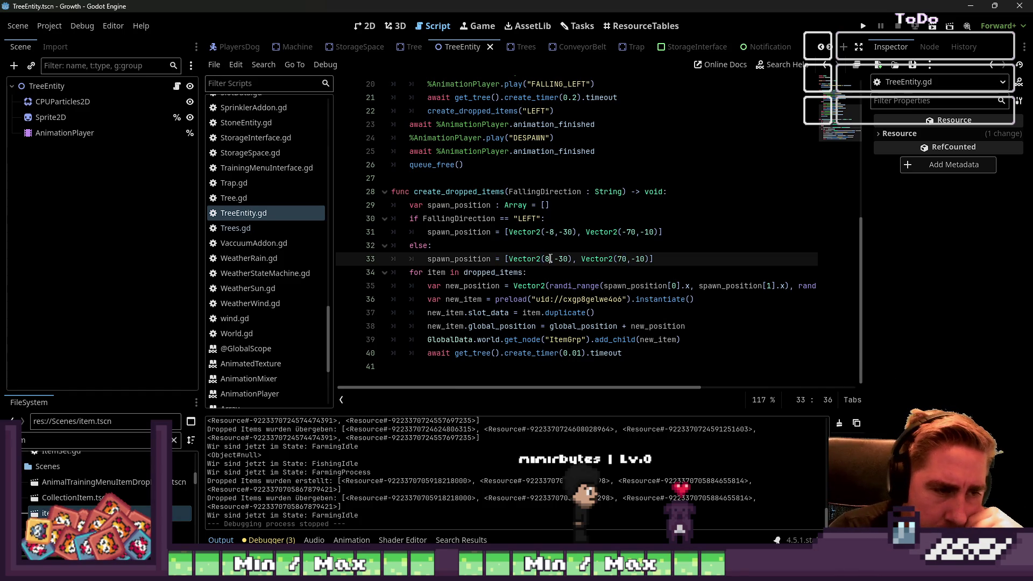
- On line 33, set the start offset x to 0 and the end offset x to 100
key(BackSpace)
text(0)
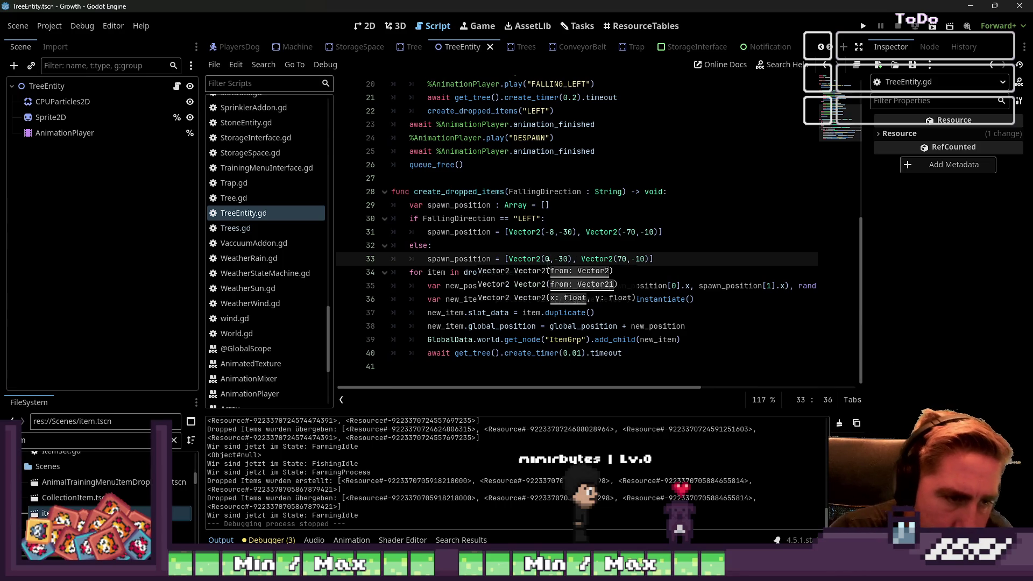
key(Escape)
double_click(621, 259)
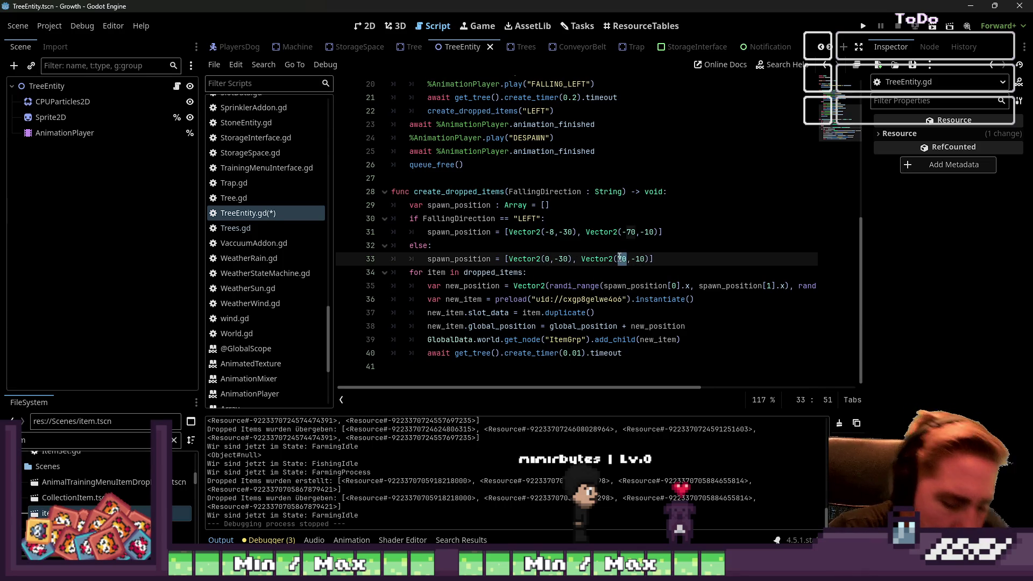
text(100)
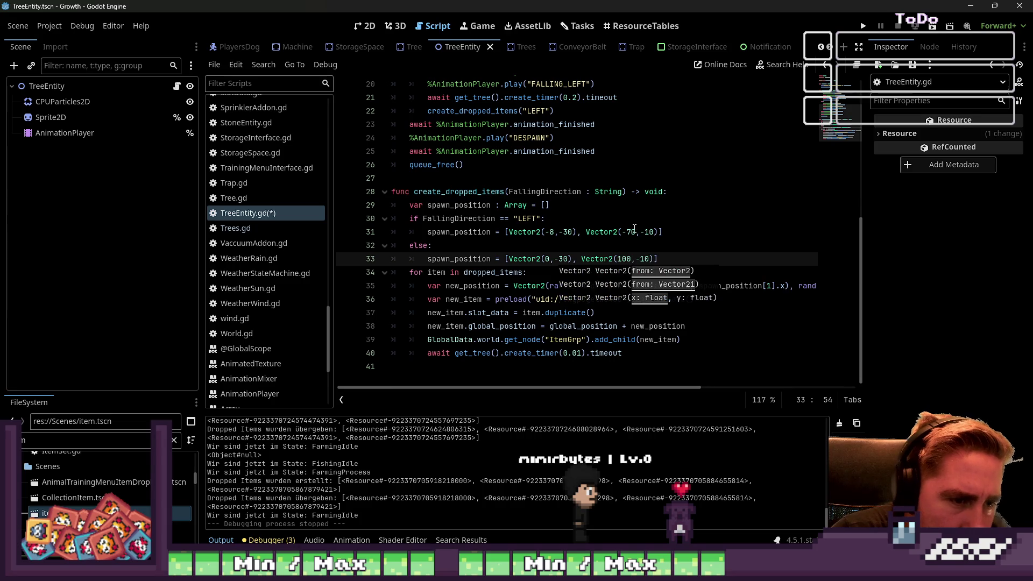
- On line 31, set the start offset x to 0 and the end offset x to -100, then run the game
click(627, 227)
double_click(627, 230)
text(10)
key(Escape)
drag(554, 232, 545, 232)
text(0)
click(634, 203)
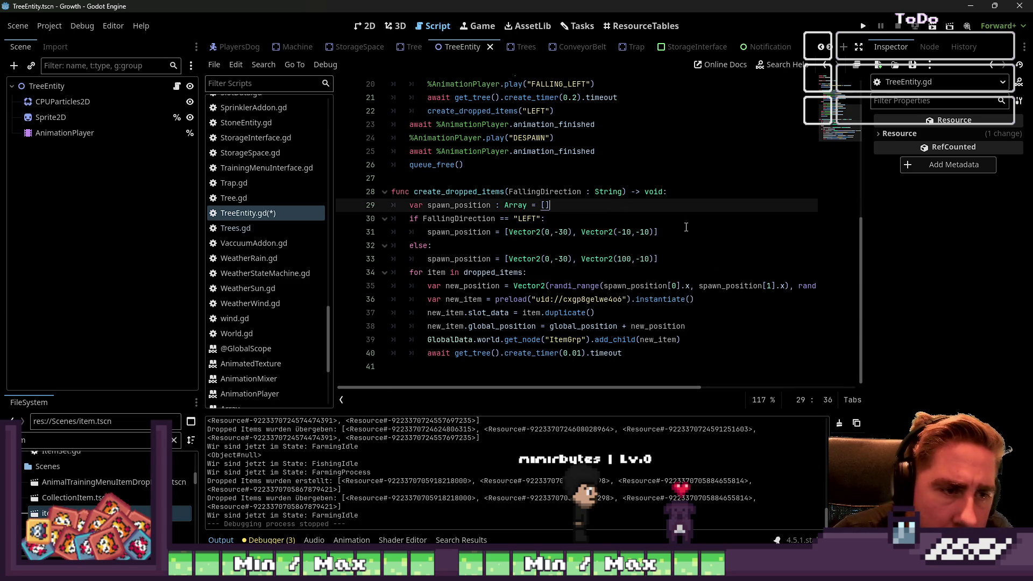
click(626, 232)
text(0)
click(863, 26)
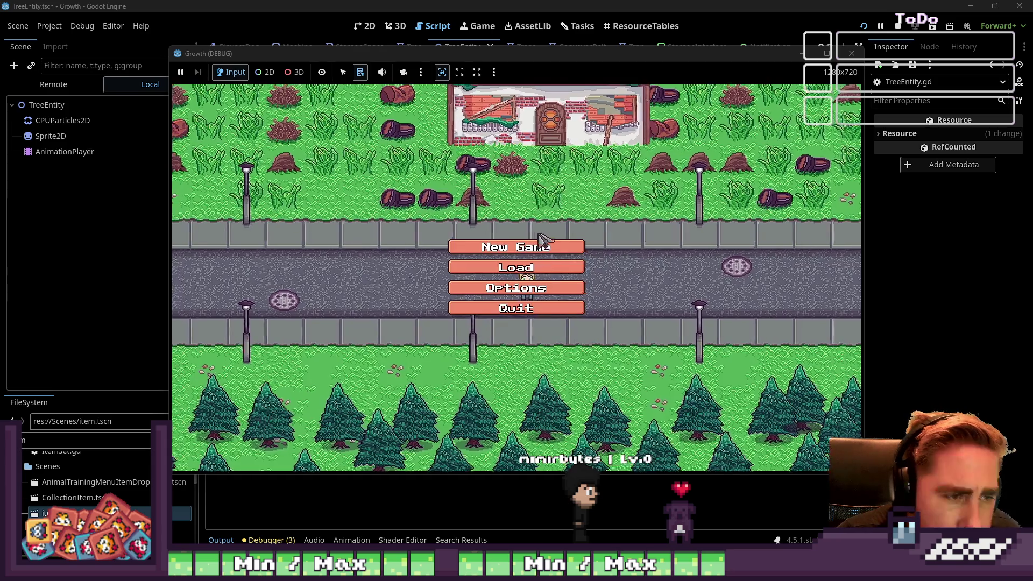
- Start a new game as 'qwe' and equip the axe from hotbar slot 1
click(536, 235)
text(qwe)
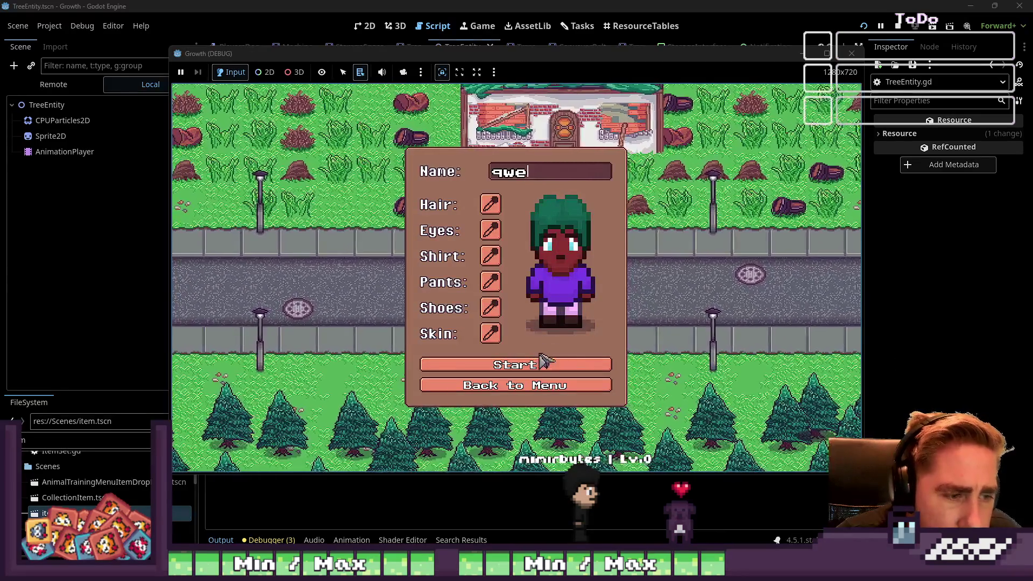
key(Return)
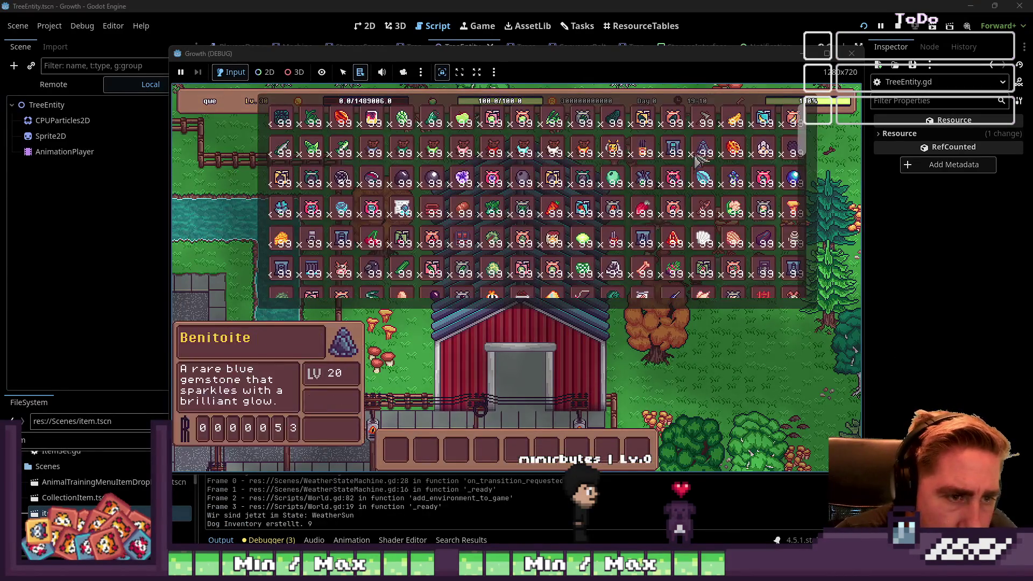
key(i)
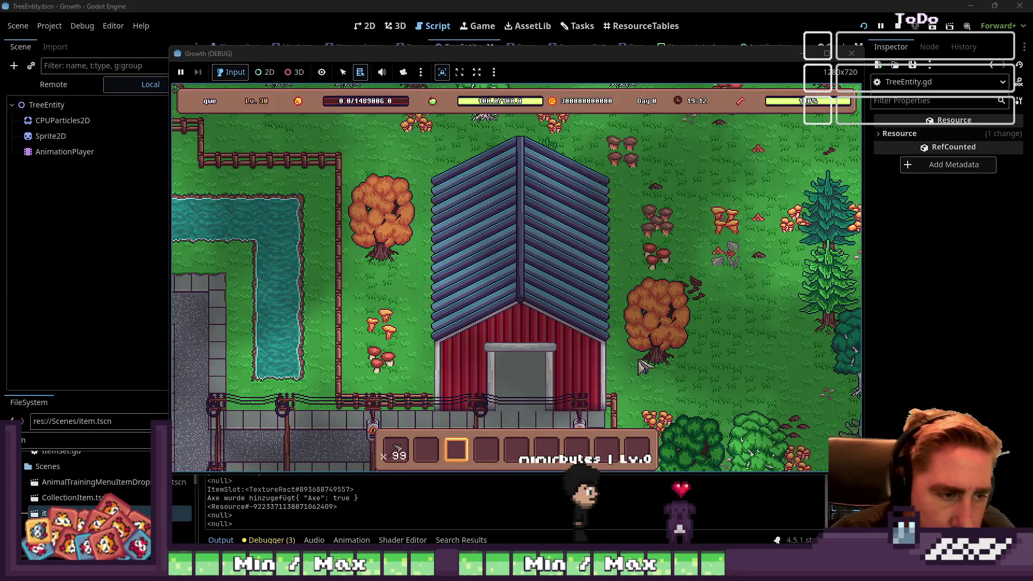
key(s)
key(d)
key(1)
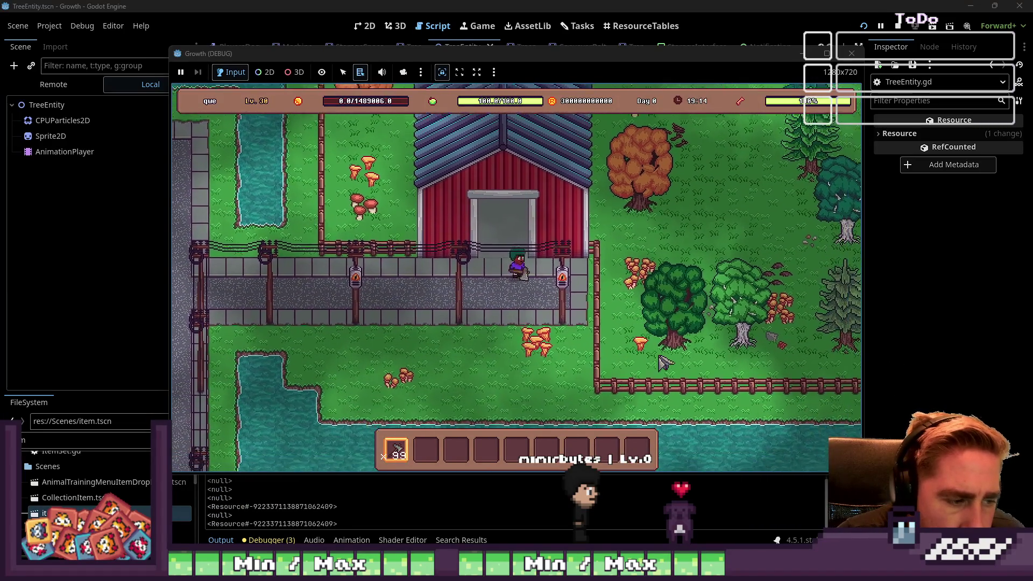
- Chop the first tree and the pine, collecting the dropped items and pine log
key(w)
click(764, 285)
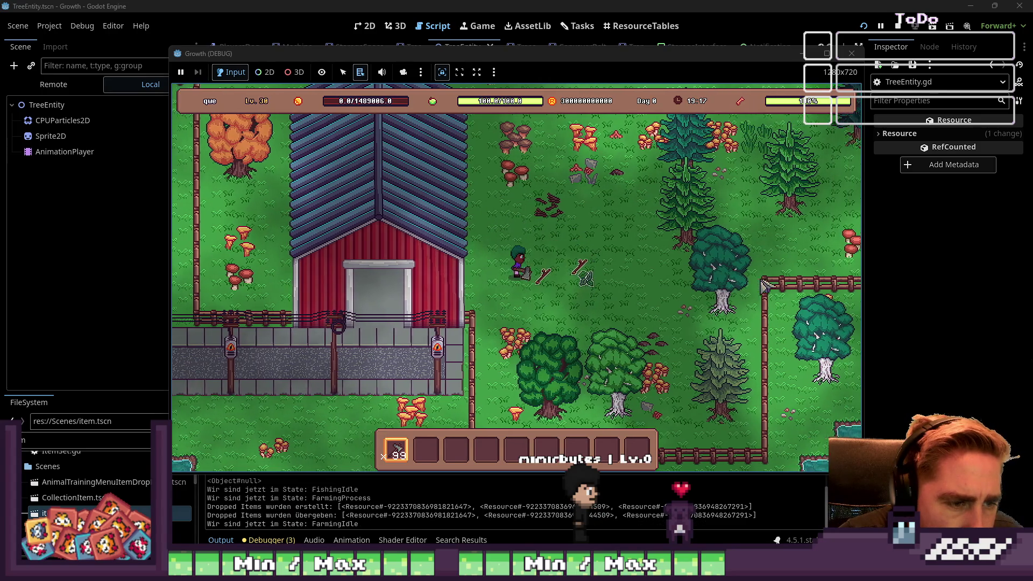
key(d)
key(w)
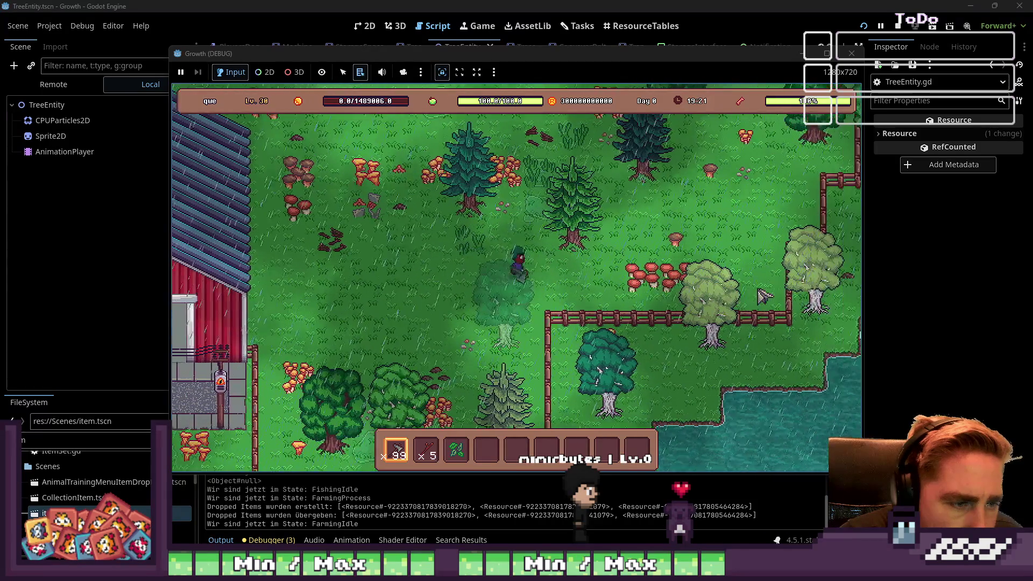
key(d)
click(763, 297)
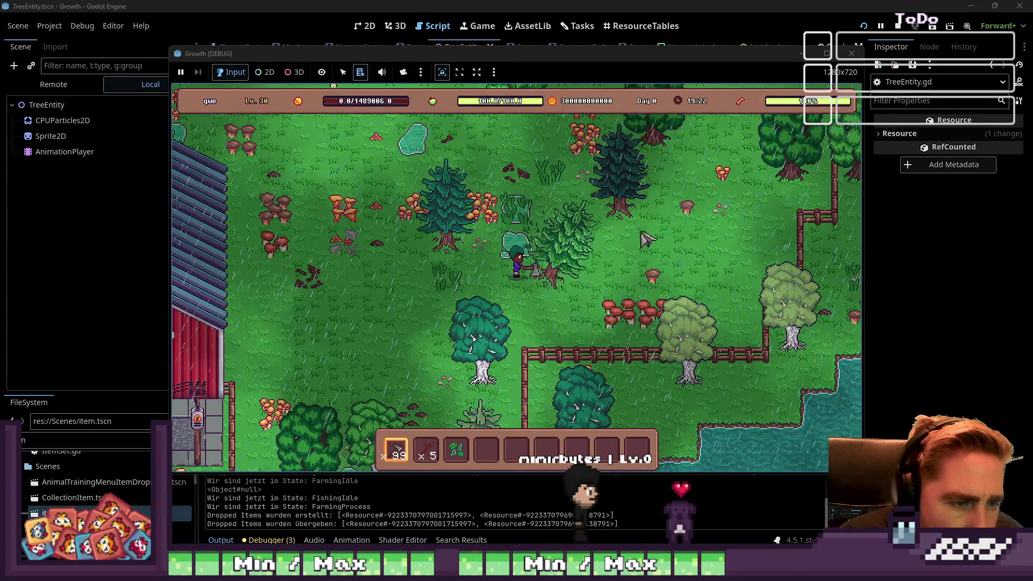
key(w)
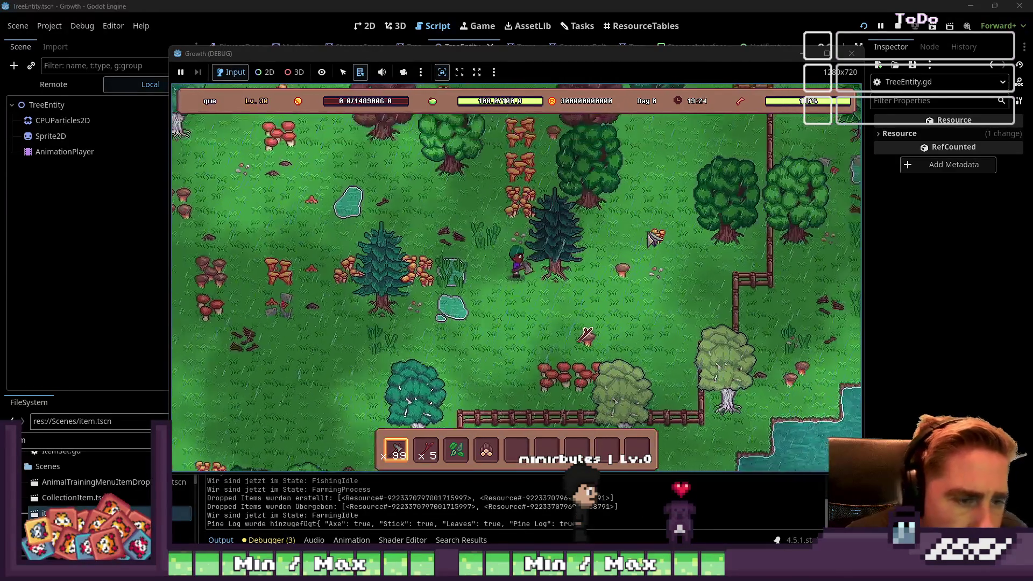
click(652, 238)
key(s)
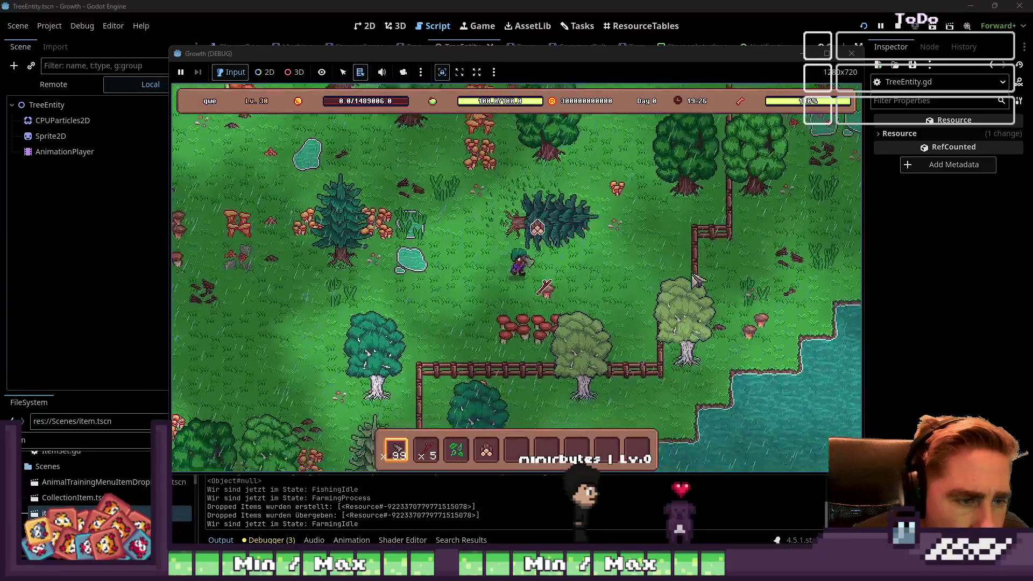
- Fell two more trees, collect their drops, and stop the game with F8
key(w)
key(d)
click(676, 263)
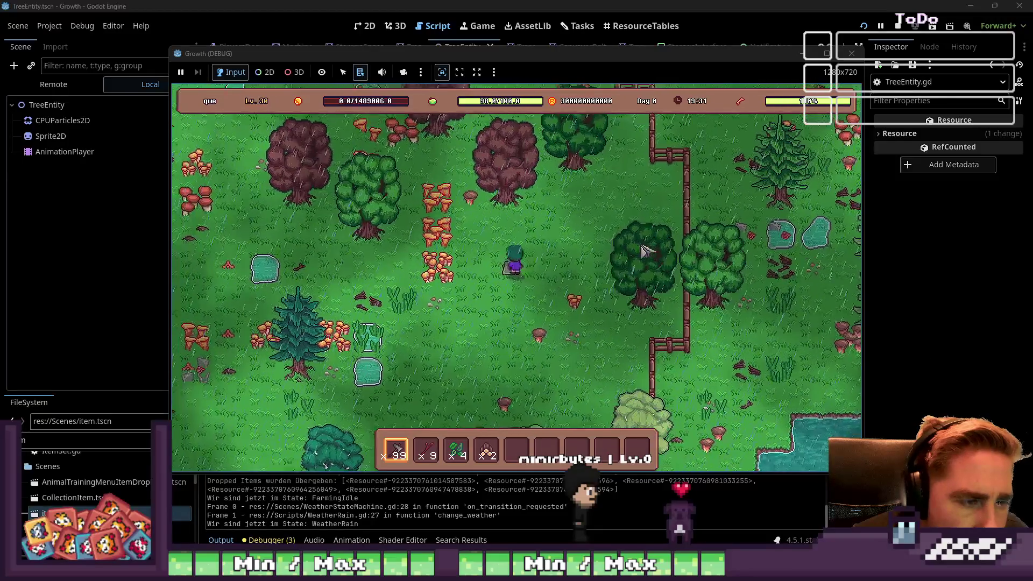
key(d)
click(647, 291)
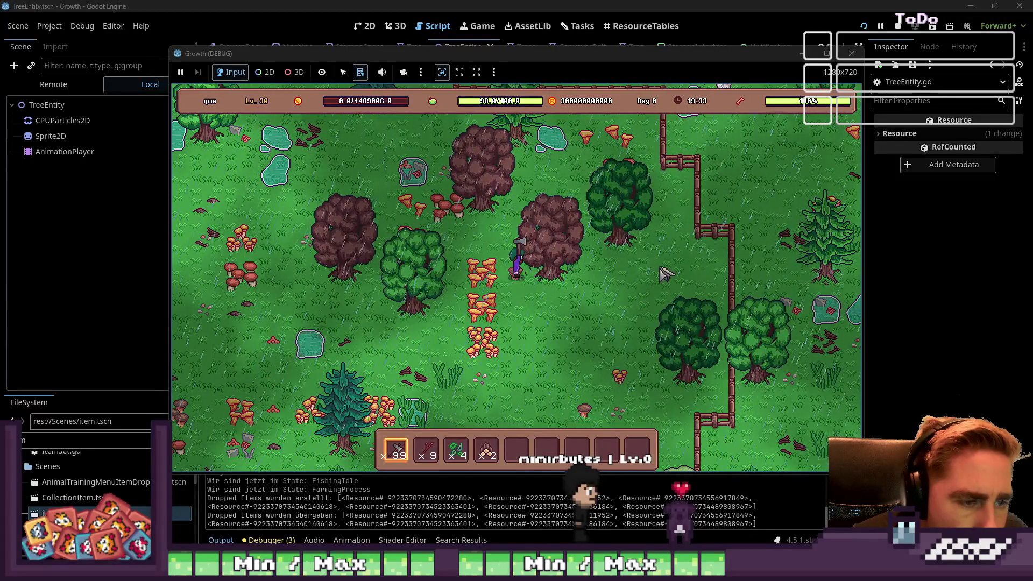
key(d)
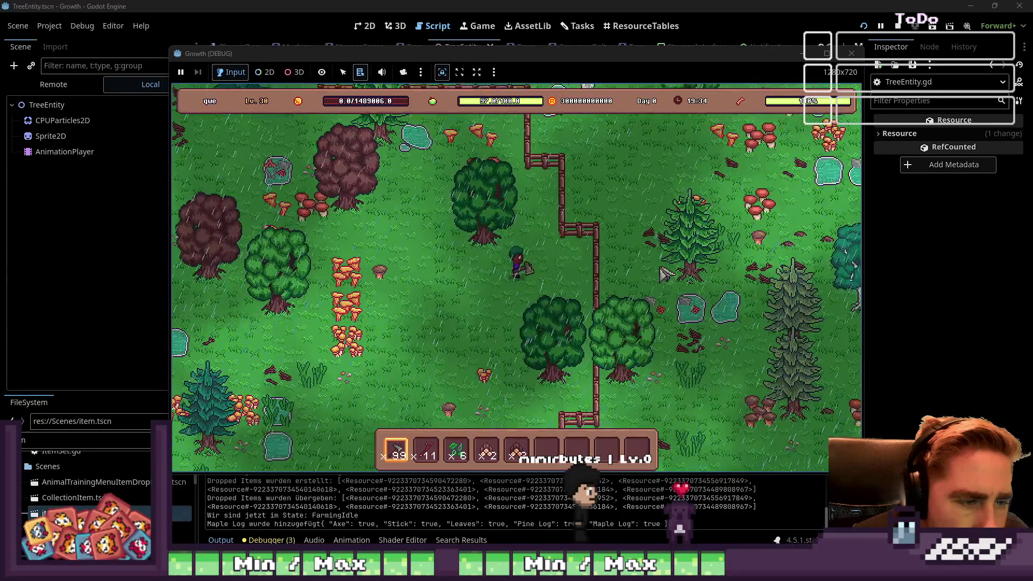
key(F8)
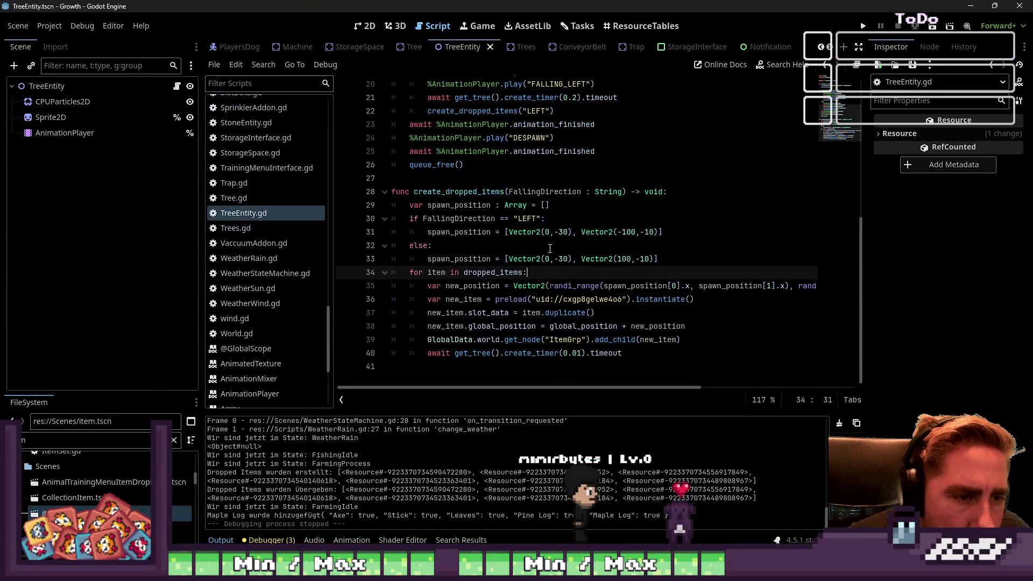
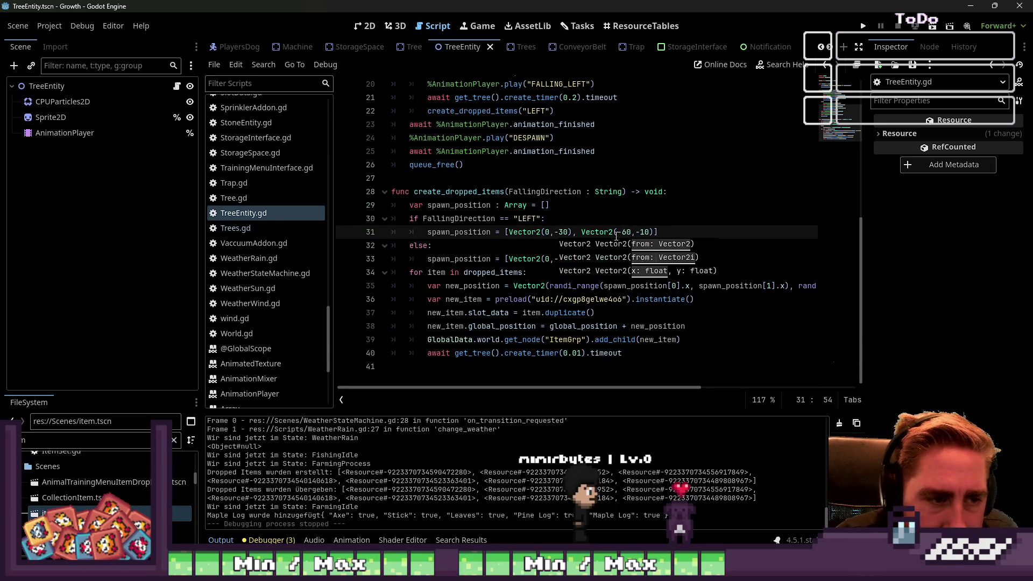
- Change the right-fall spawn bound on line 33 from Vector2(100,-10) to Vector2(60,-10) and run the game
key(Up)
double_click(623, 257)
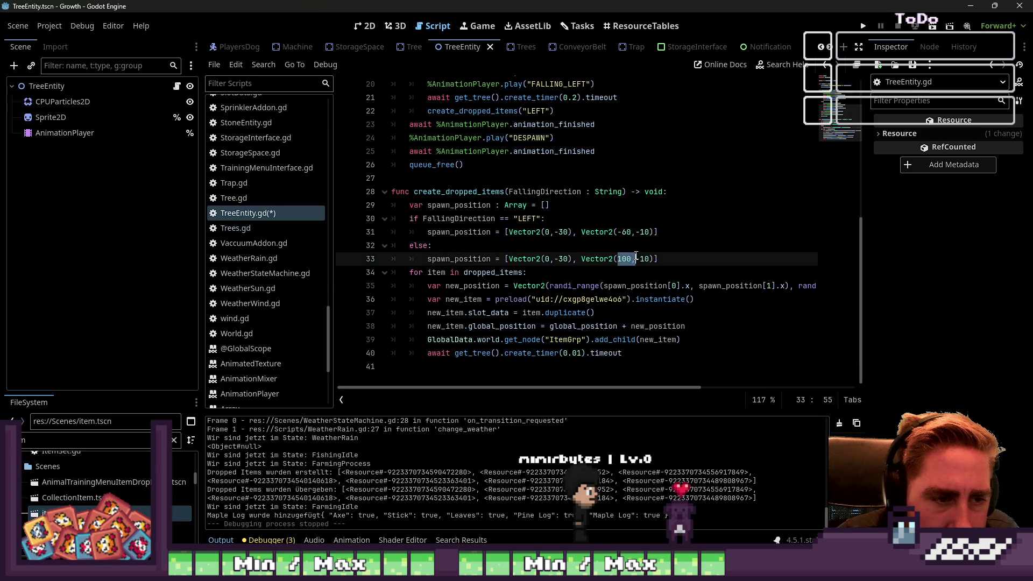
text(60)
click(863, 26)
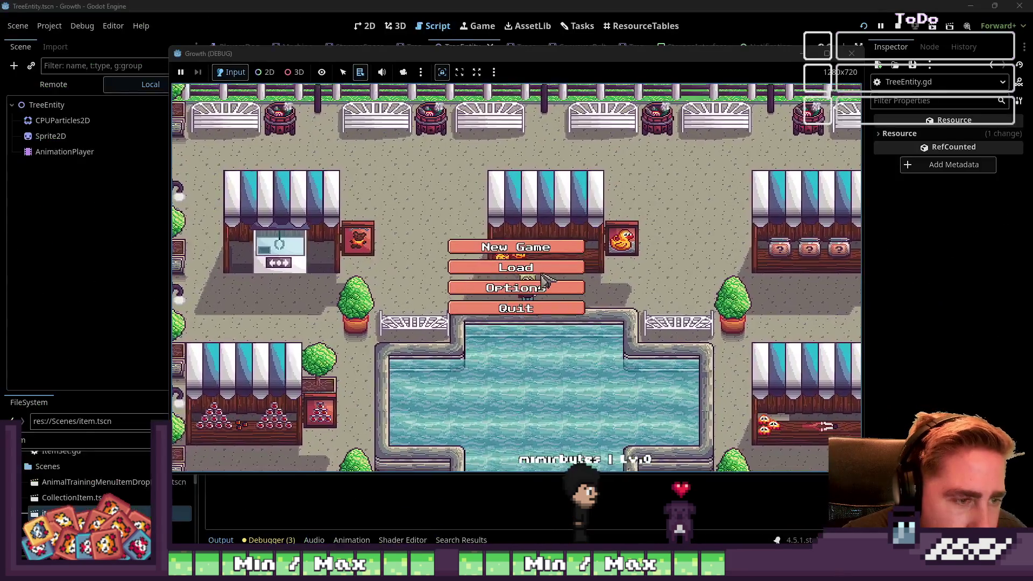
- Delete the old save, start a new game with character 'asd', and put the axe in hotbar slot 1
click(530, 268)
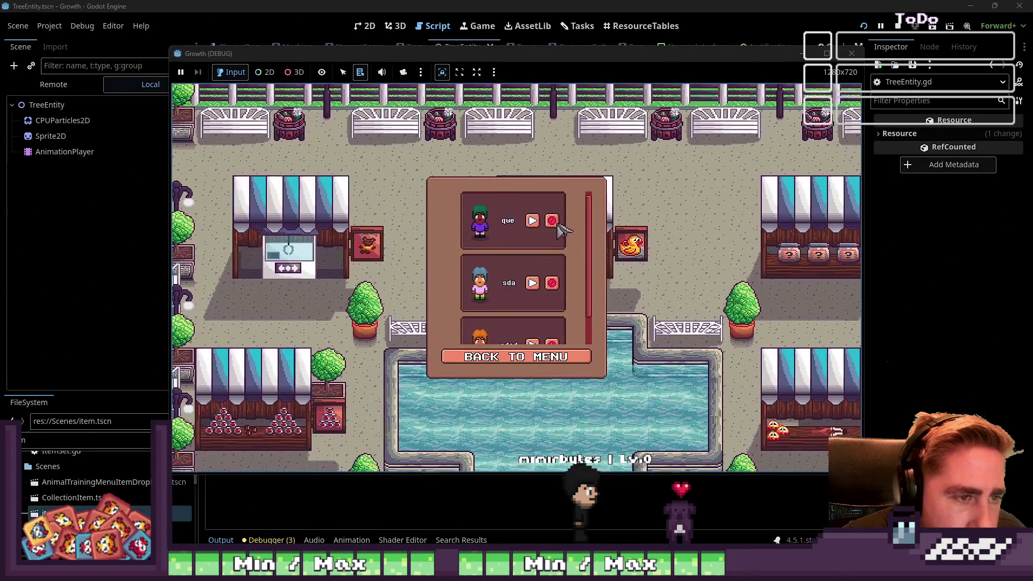
click(556, 221)
click(547, 356)
click(530, 243)
text(asd)
click(541, 367)
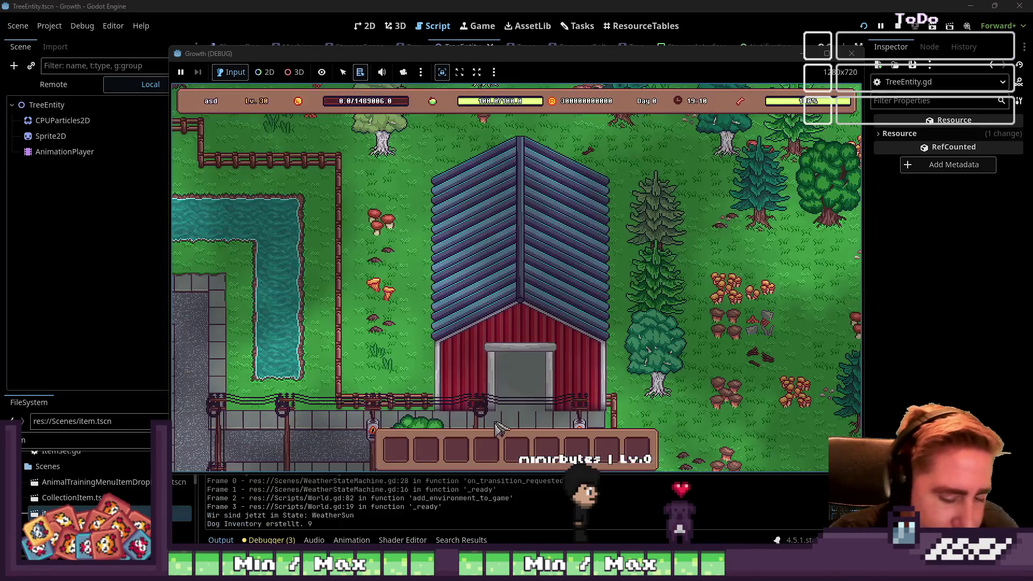
click(718, 128)
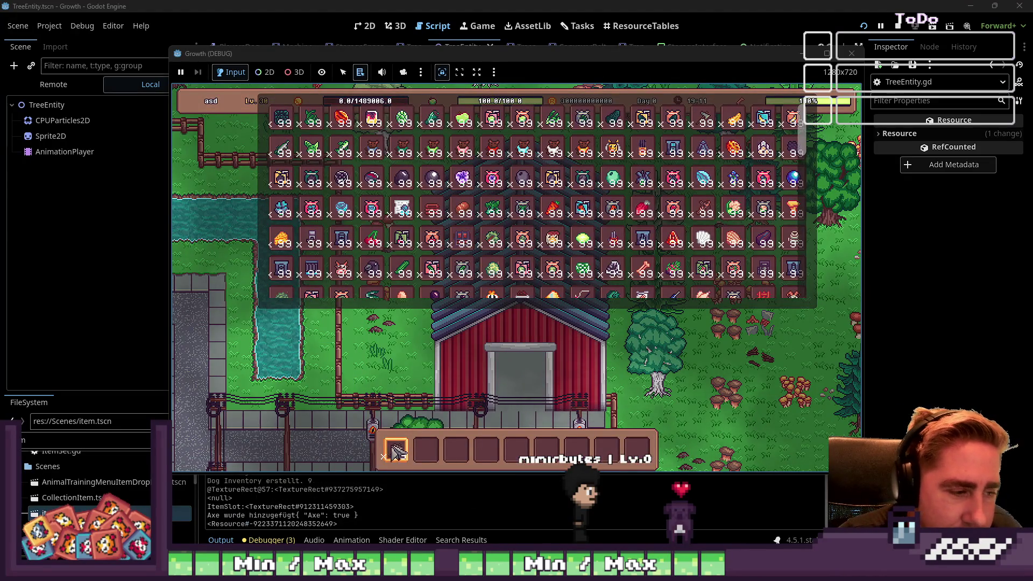
key(Escape)
- Equip the axe, fell the birch and pine trees, and collect their dropped logs and sticks
key(1)
key(s)
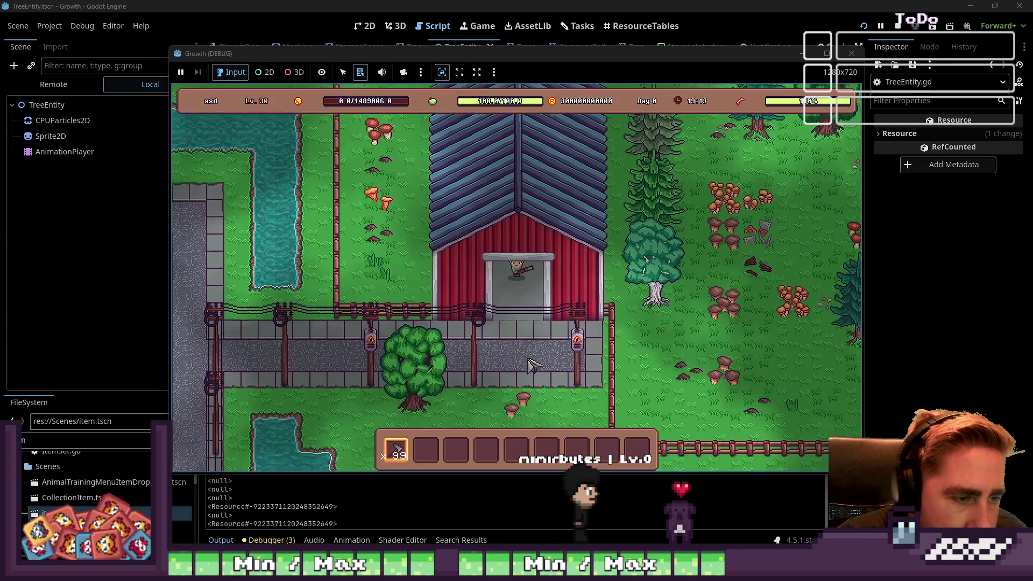
key(d)
key(w)
key(d)
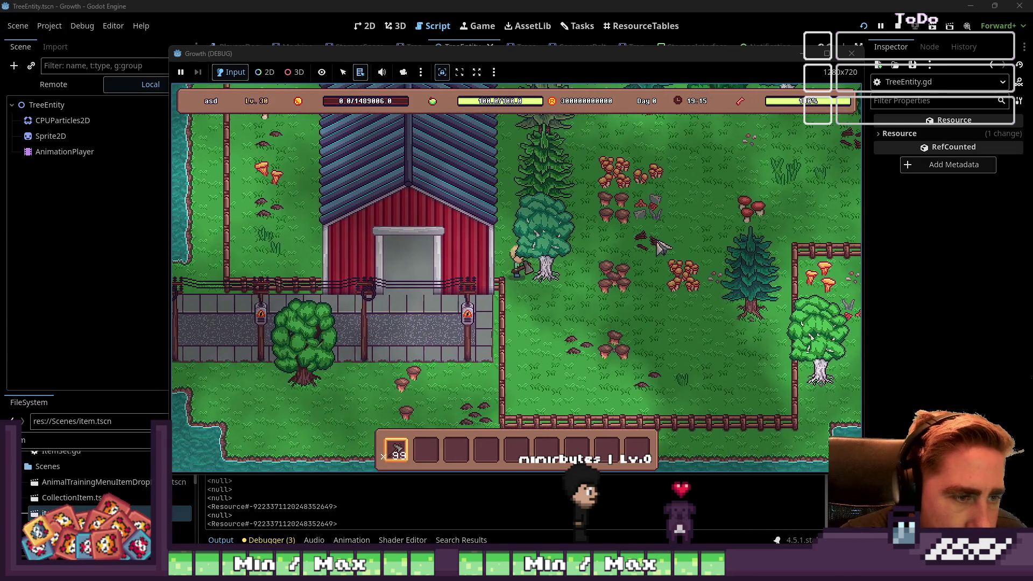
key(e)
key(d)
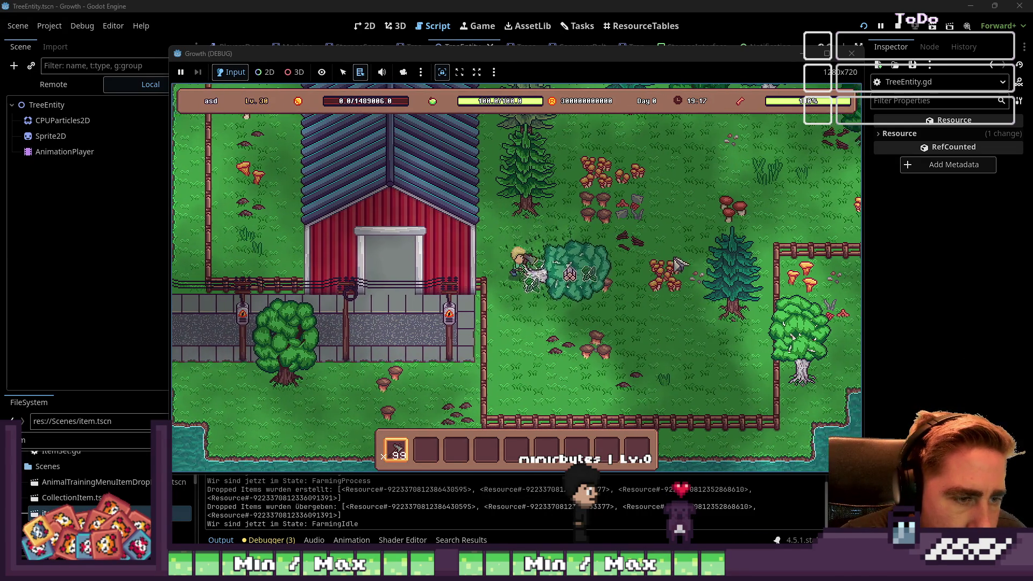
key(d)
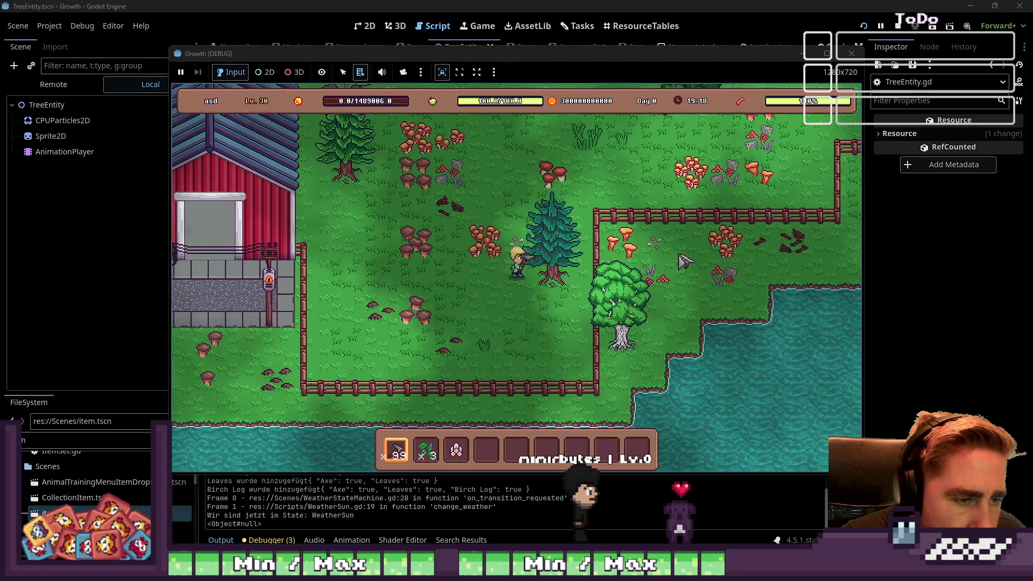
key(e)
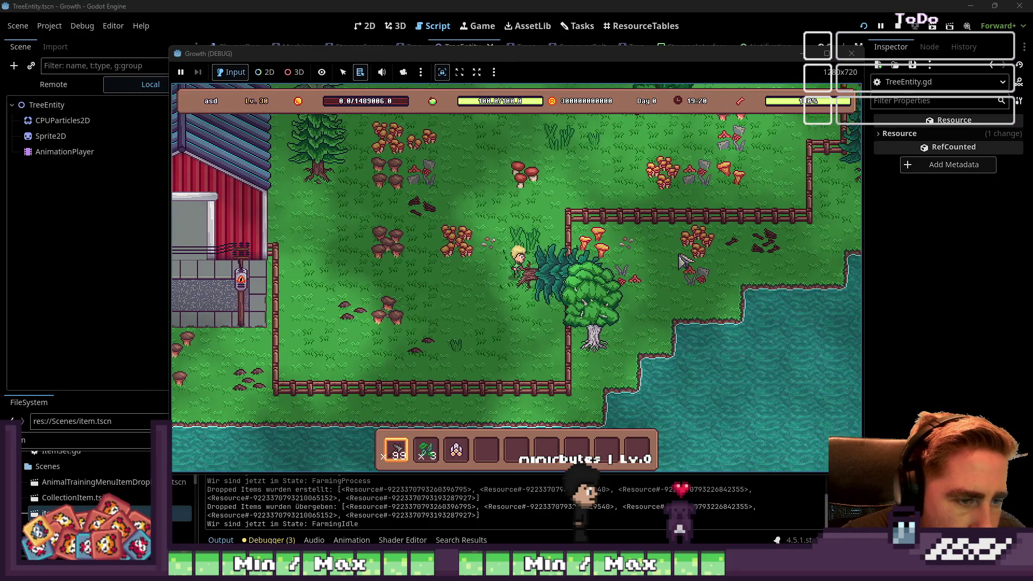
key(d)
- Chop three more nearby trees, picking up the scattered sticks between them
key(s)
key(e)
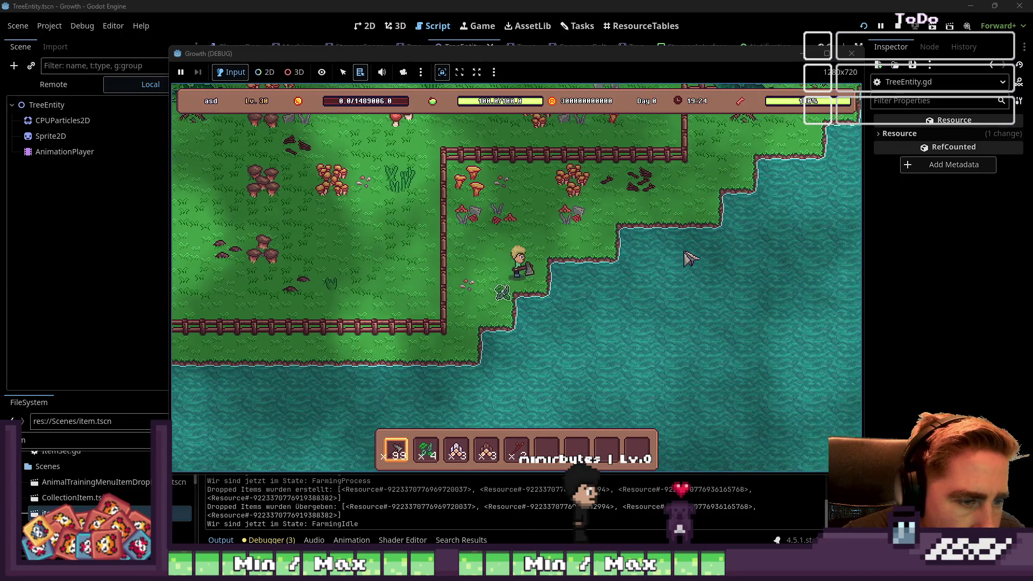
key(a)
key(w)
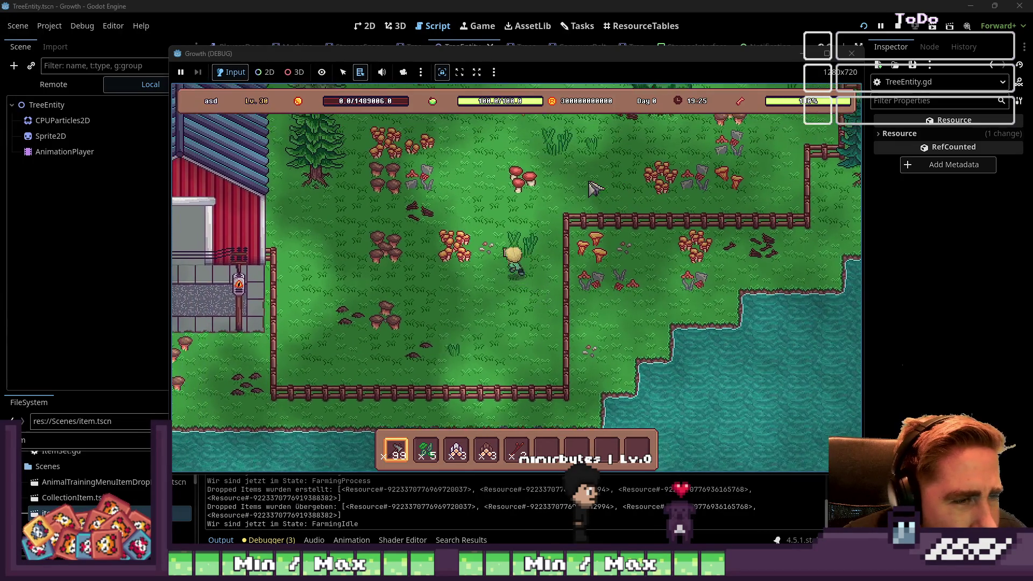
key(w)
key(a)
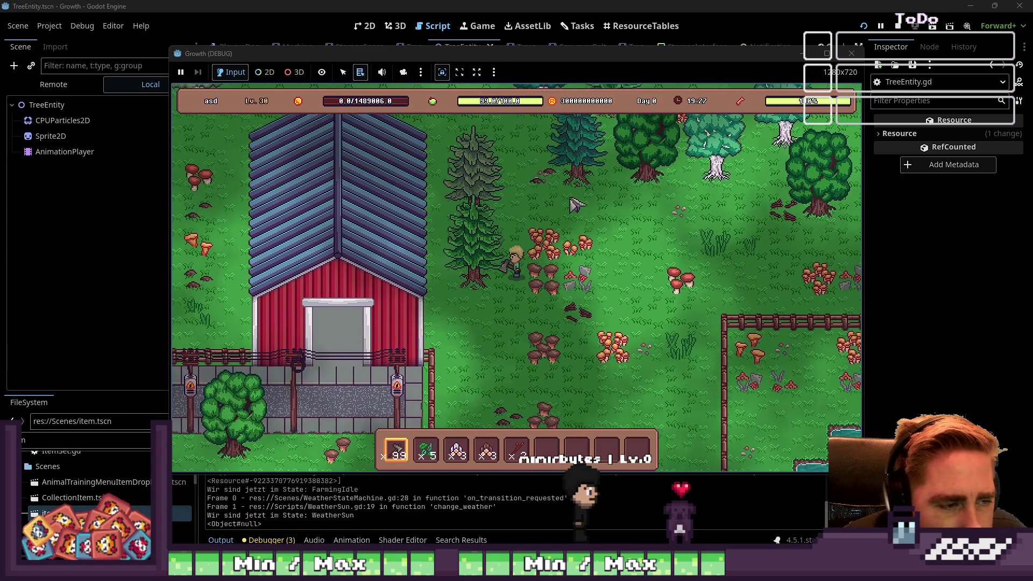
key(e)
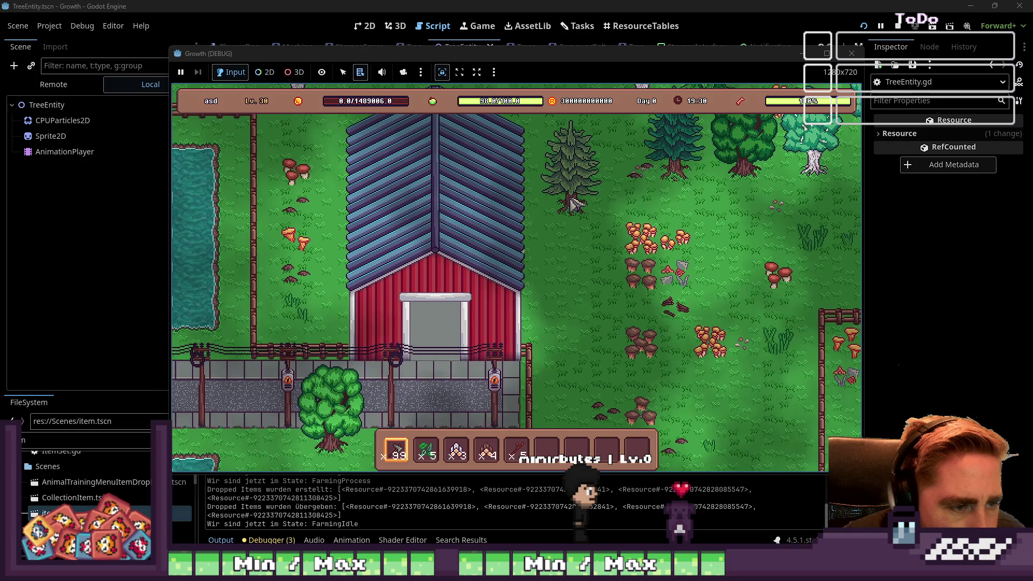
key(w)
key(e)
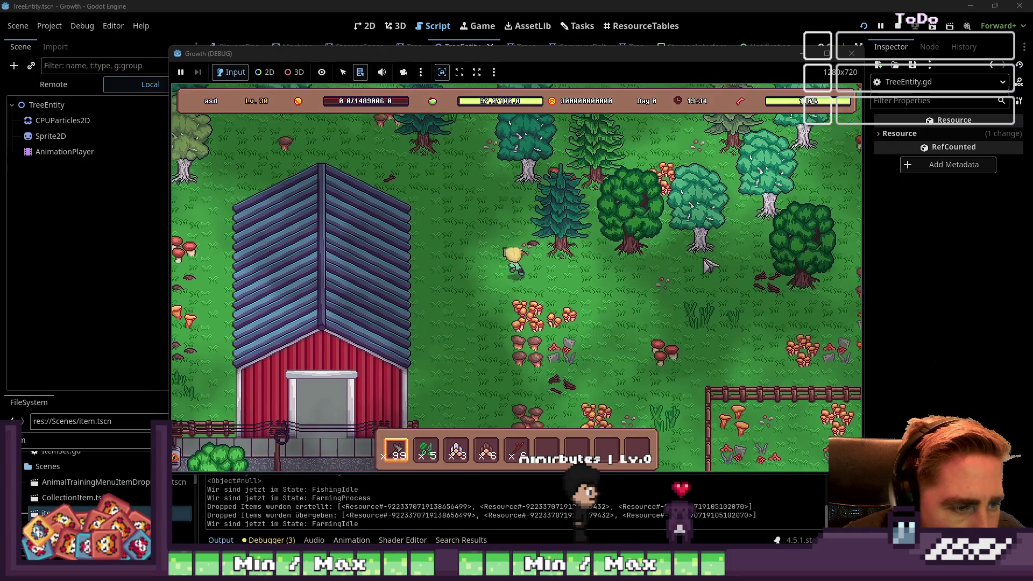
- Fell the forest pines and leafy trees further up, collecting drops until a hotbar stack reads 10
key(w)
key(e)
key(d)
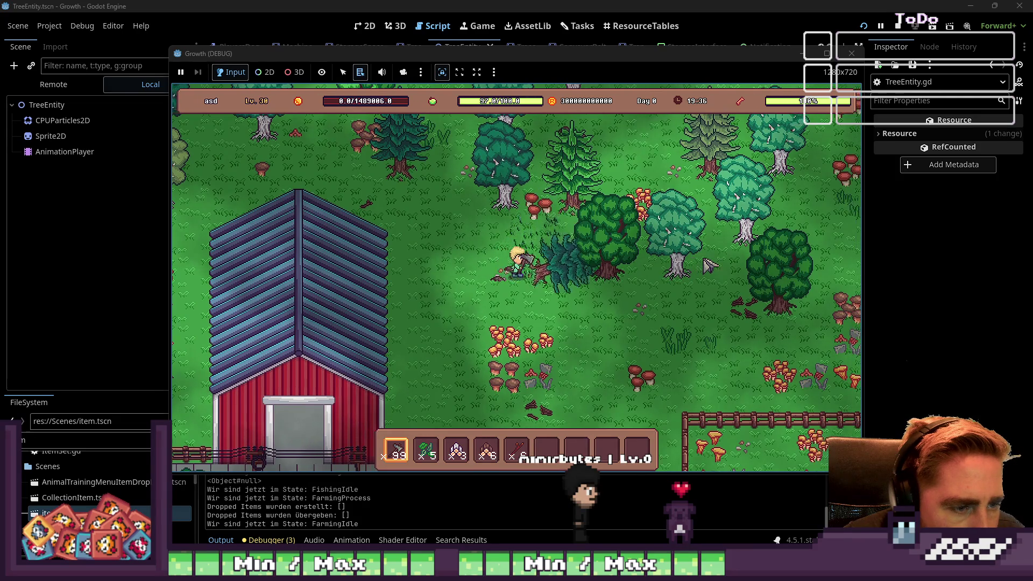
key(d)
key(e)
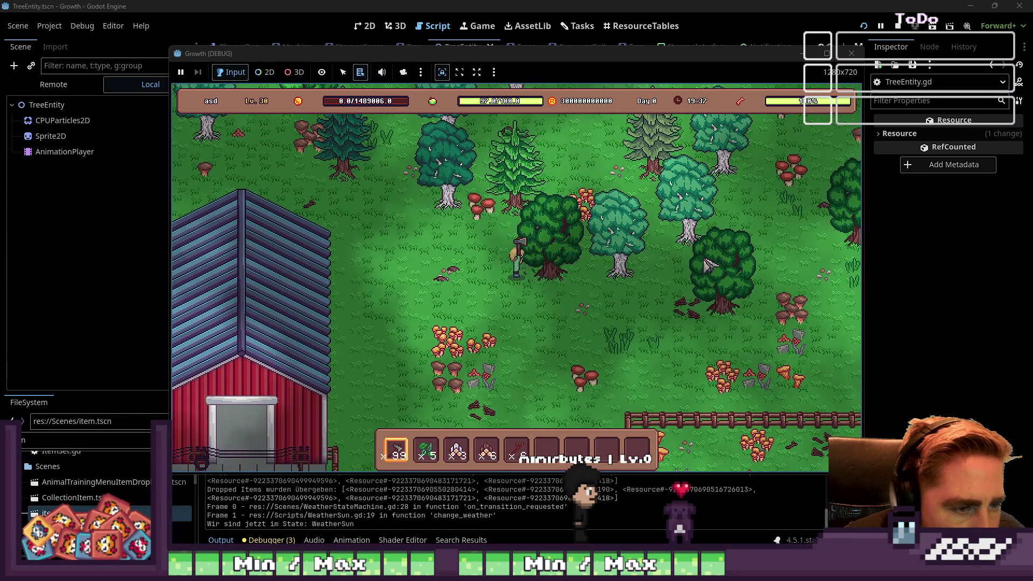
key(d)
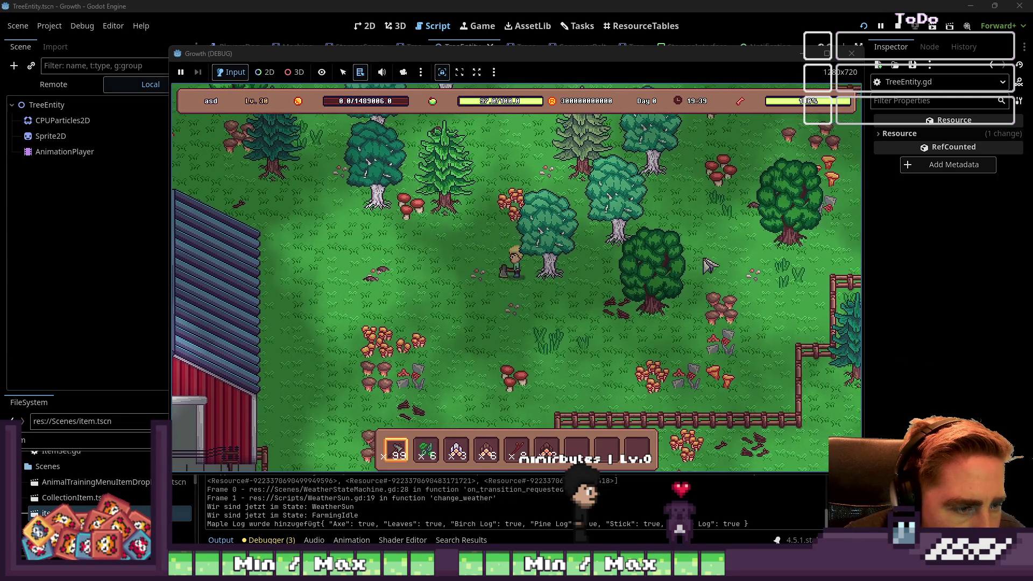
key(w)
key(e)
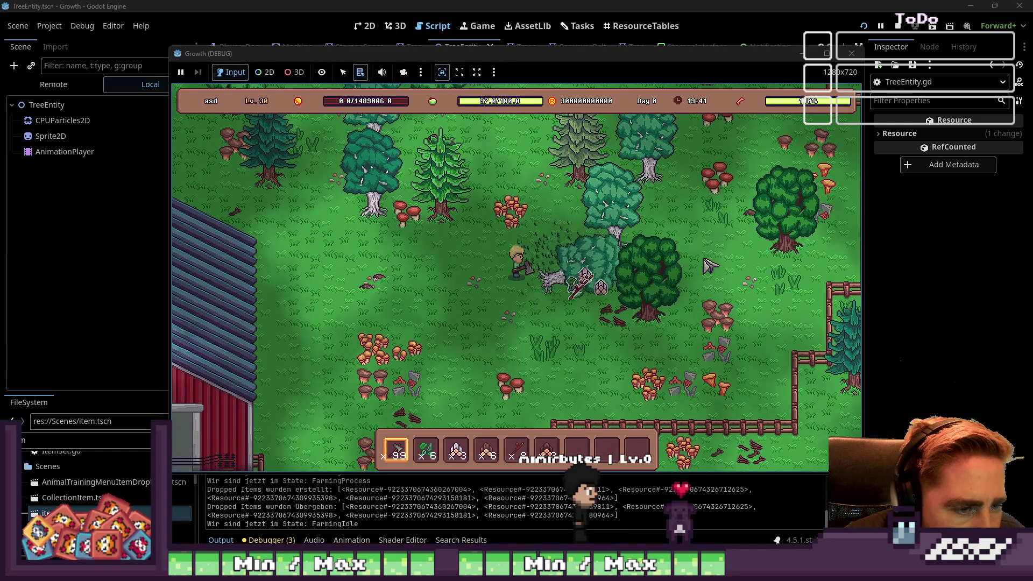
key(a)
key(w)
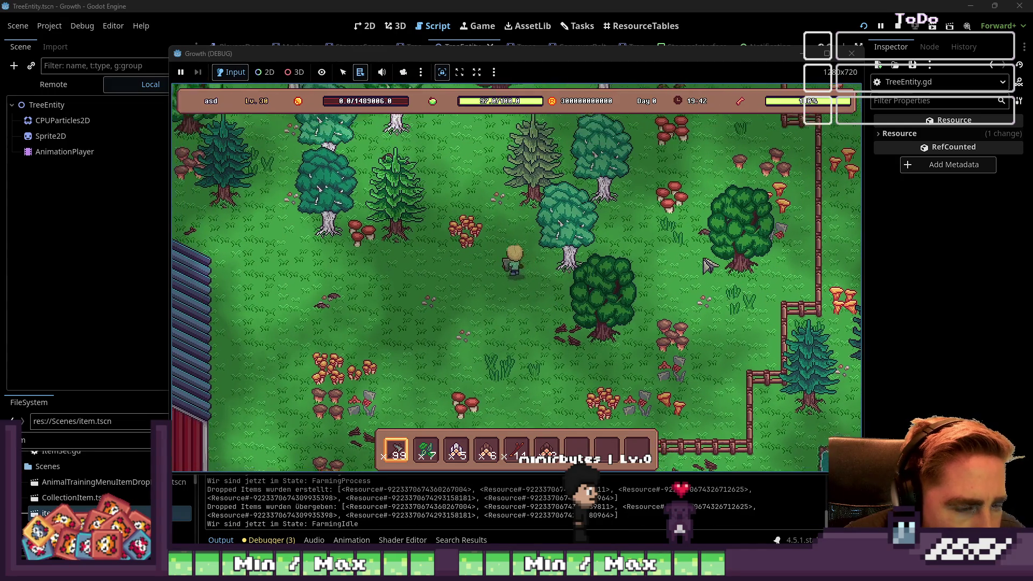
key(e)
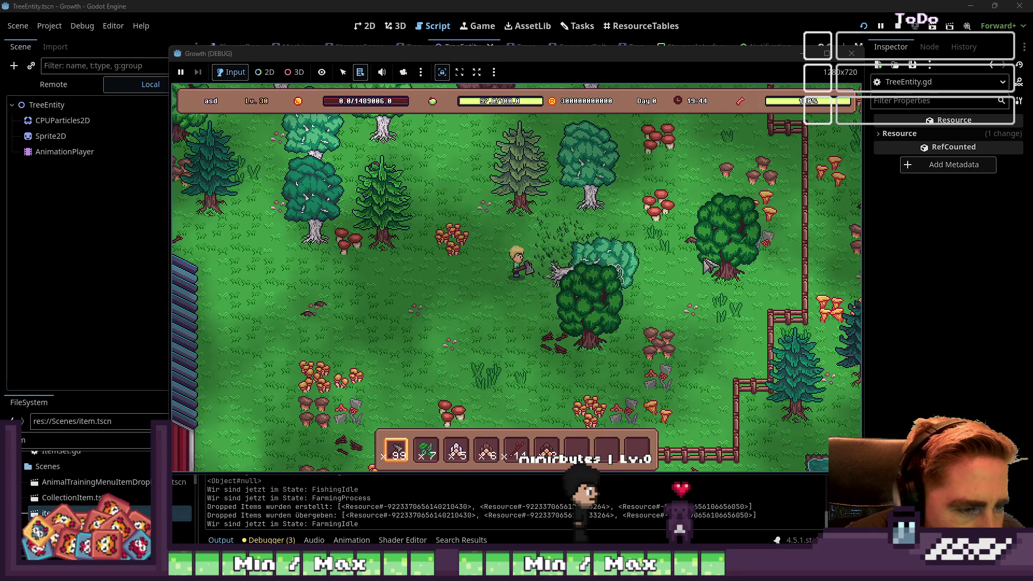
key(a)
key(w)
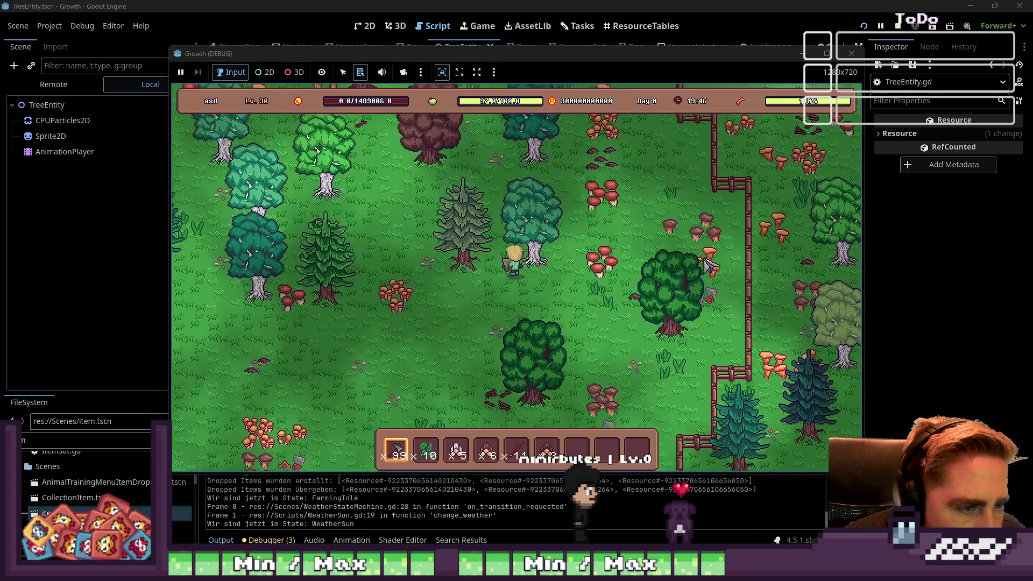
key(e)
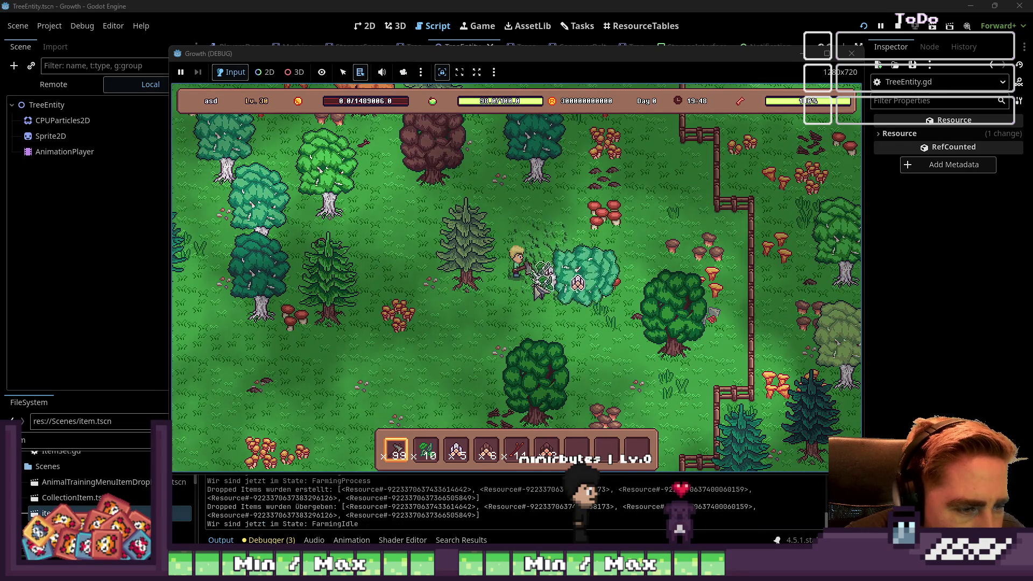
- Chop four trees to the left and upper right, watching where their items scatter
key(a)
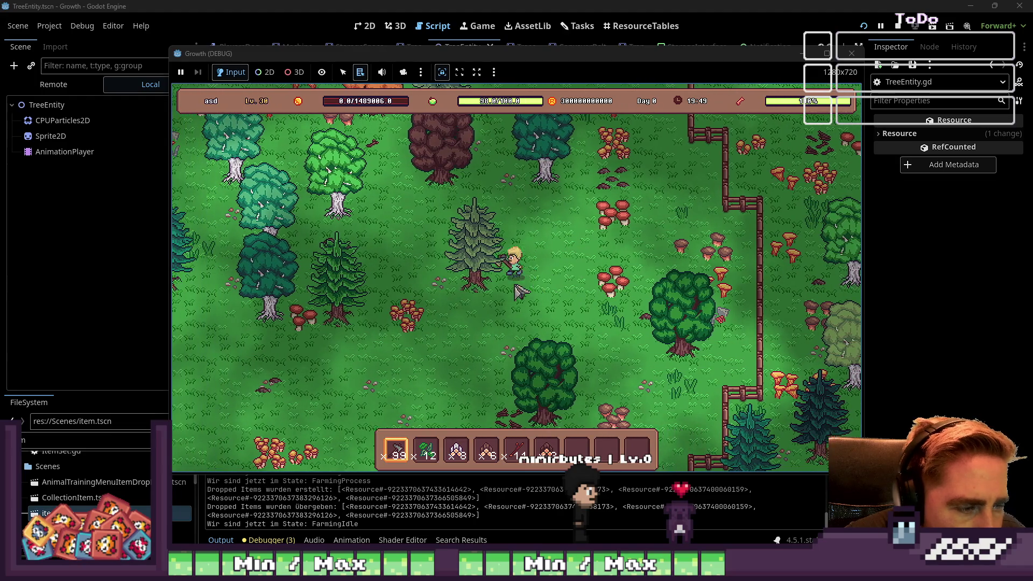
click(496, 289)
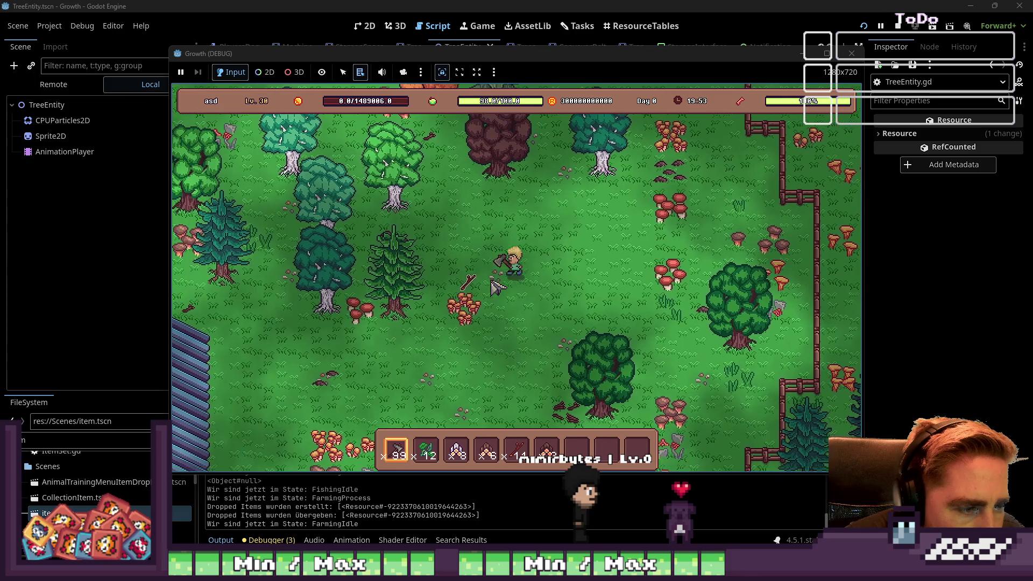
key(a)
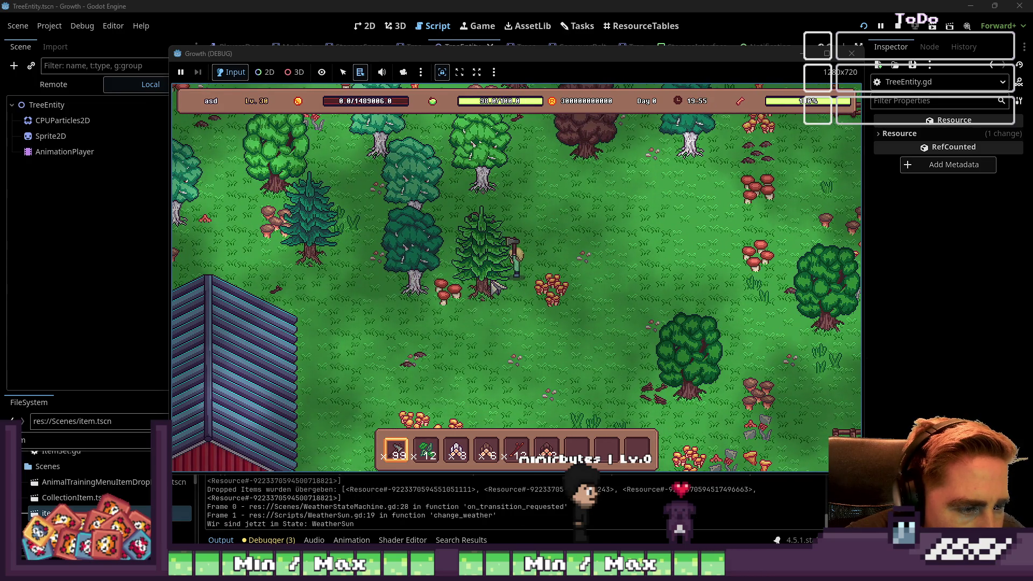
click(496, 288)
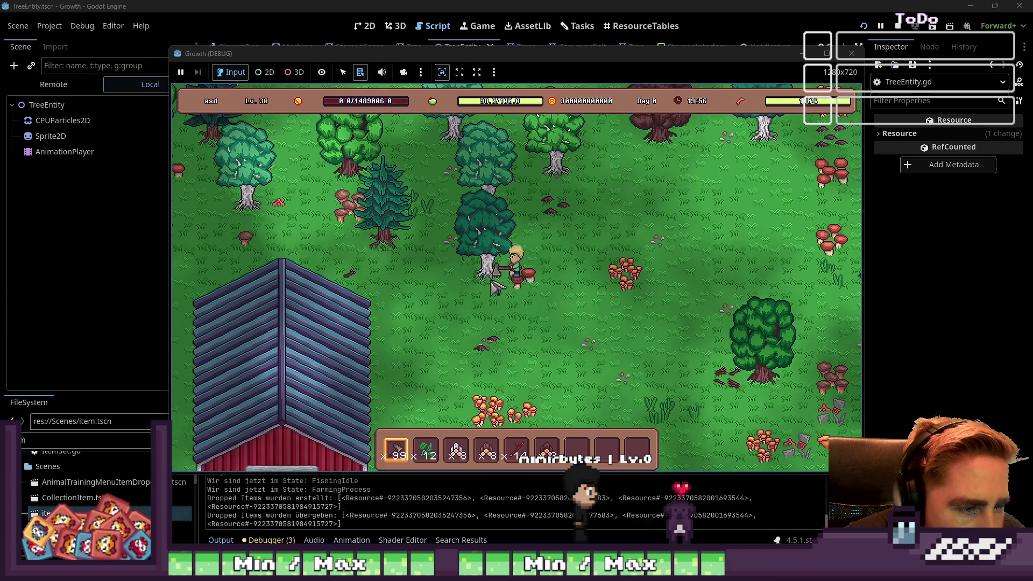
key(w)
key(a)
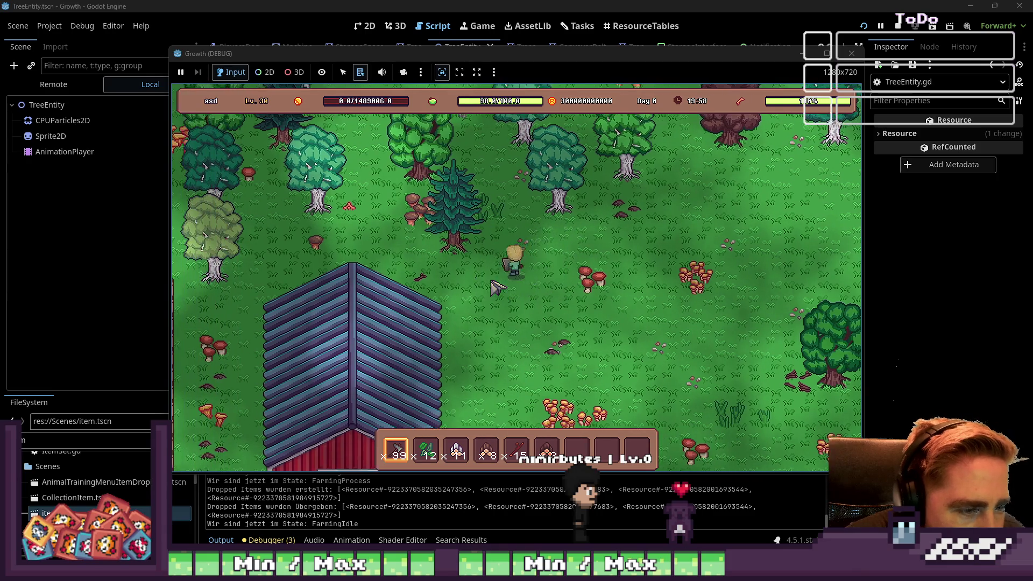
click(661, 313)
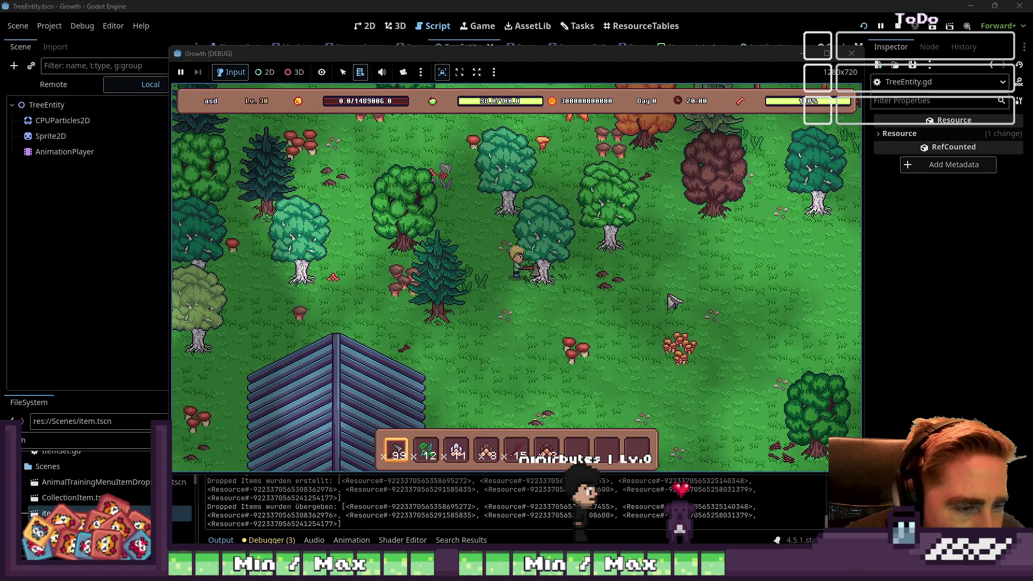
key(w)
key(d)
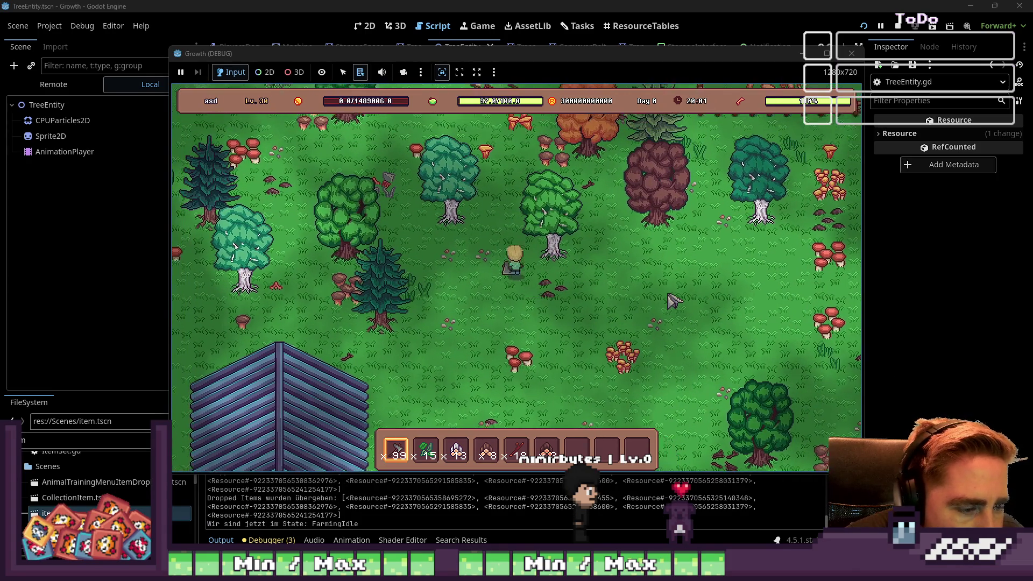
click(670, 299)
- Fell the dark red tree and the tree next to it
key(d)
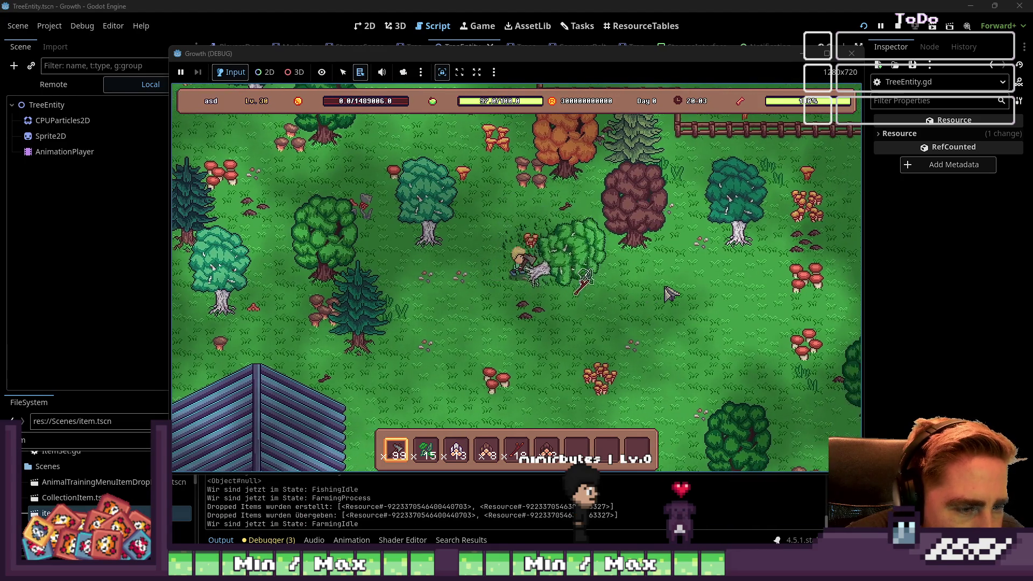
key(d)
key(w)
key(d)
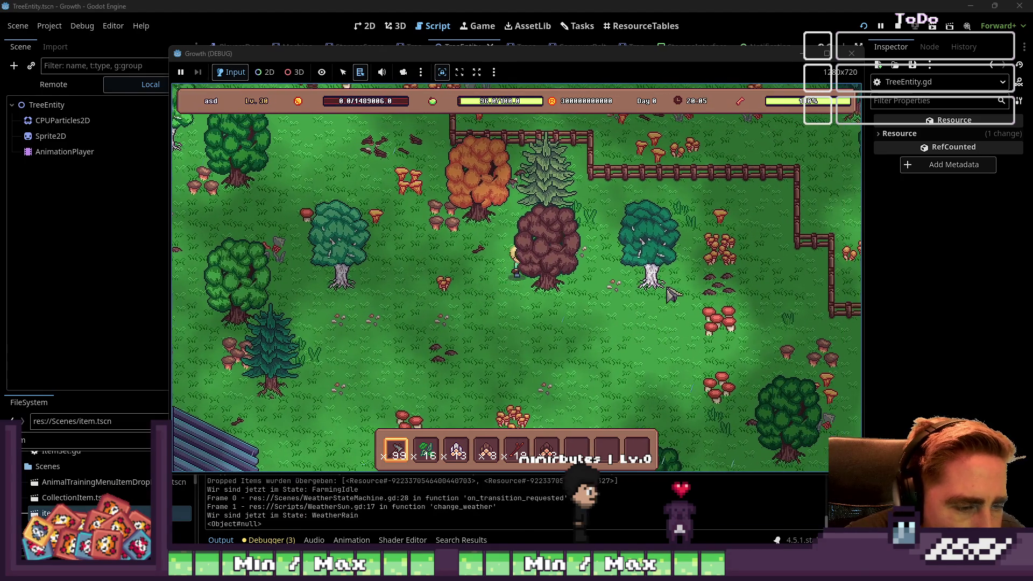
click(653, 322)
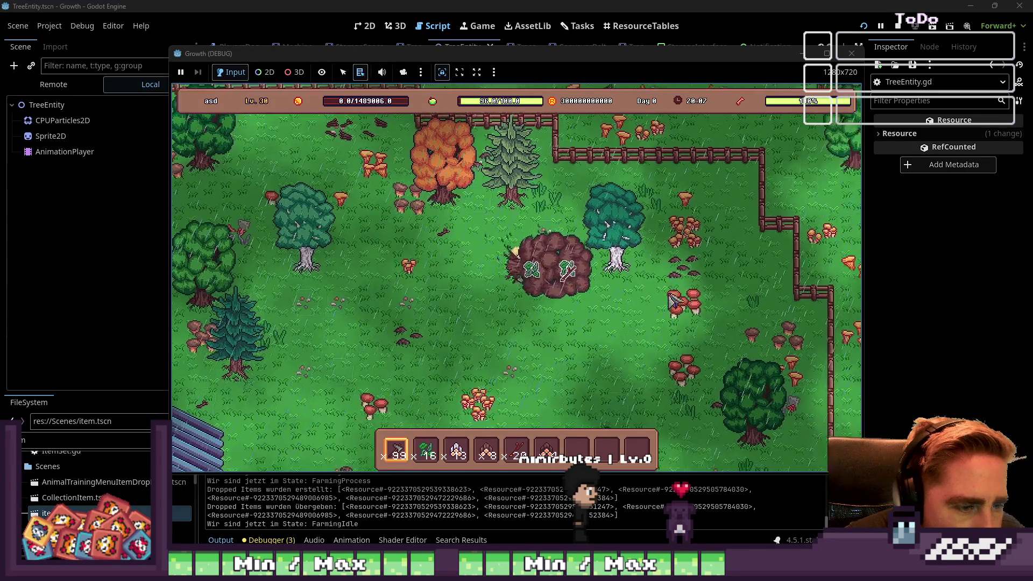
click(677, 304)
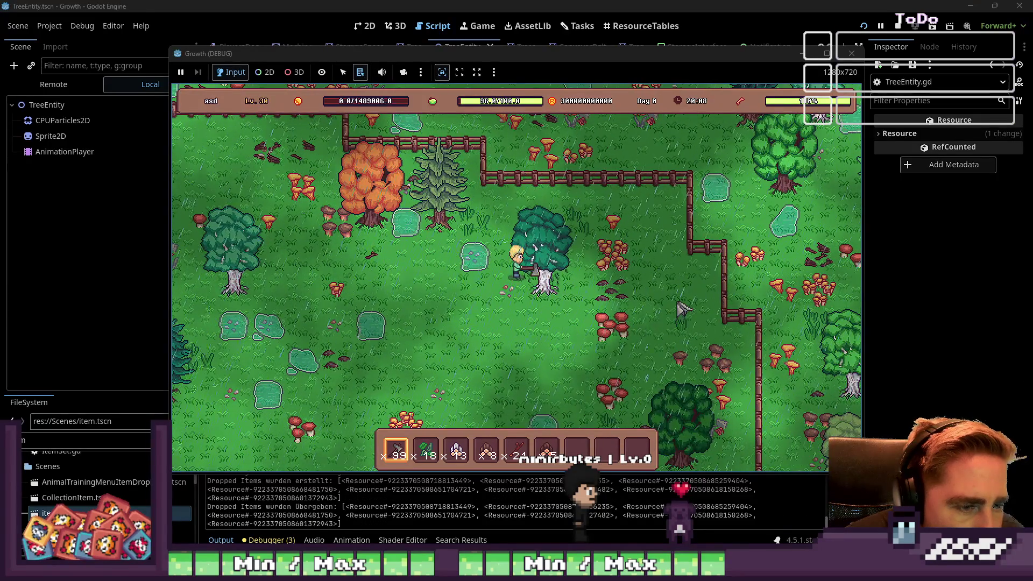
- Chop the orange and teal trees, bringing the second hotbar stack up to 24
key(w)
key(d)
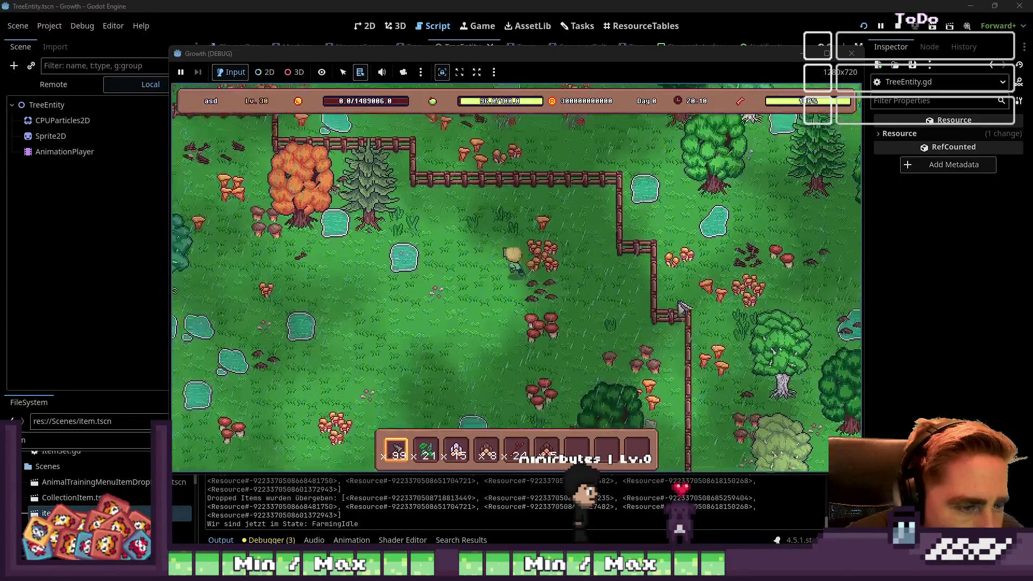
key(a)
click(661, 308)
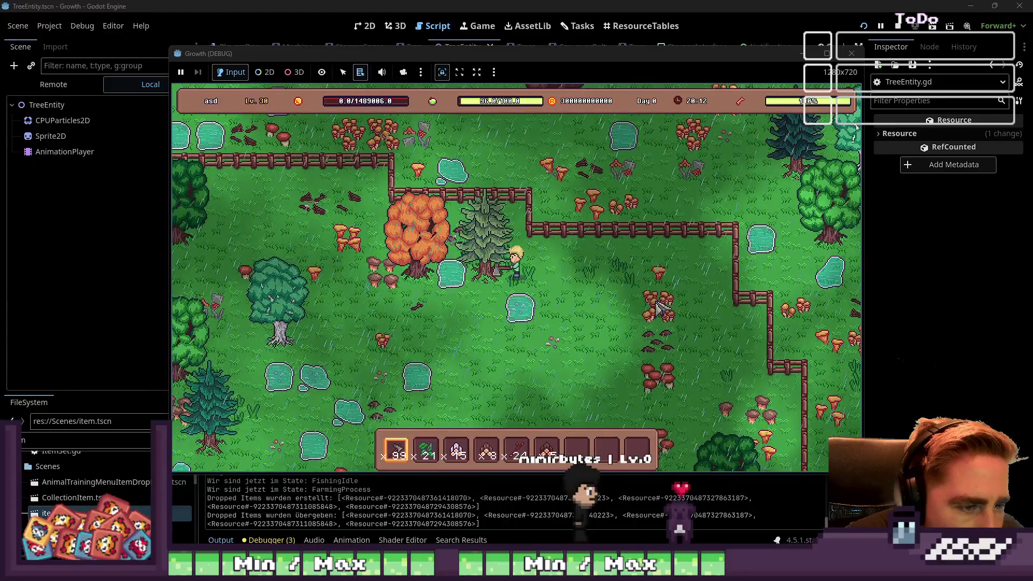
key(a)
click(660, 308)
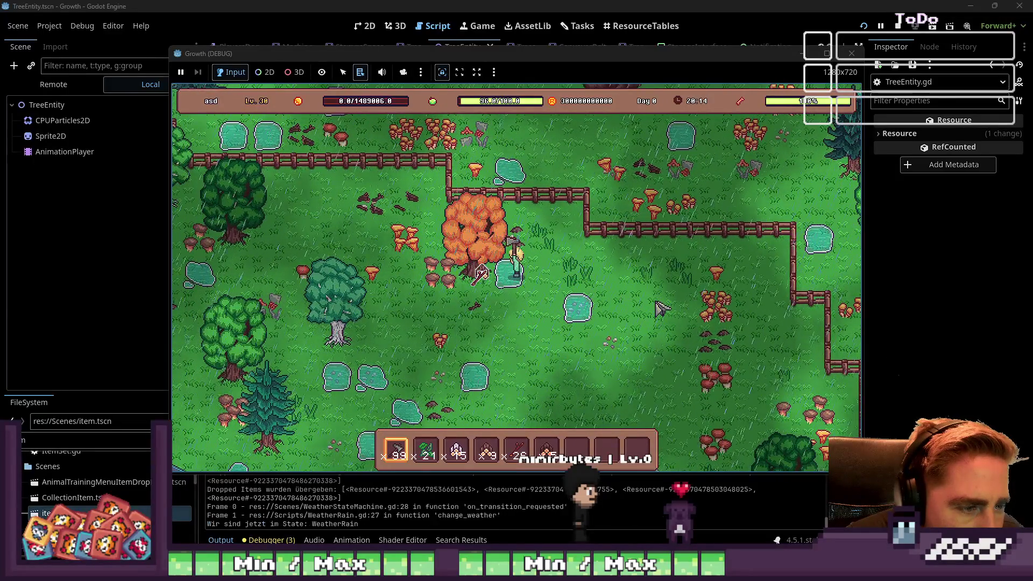
key(a)
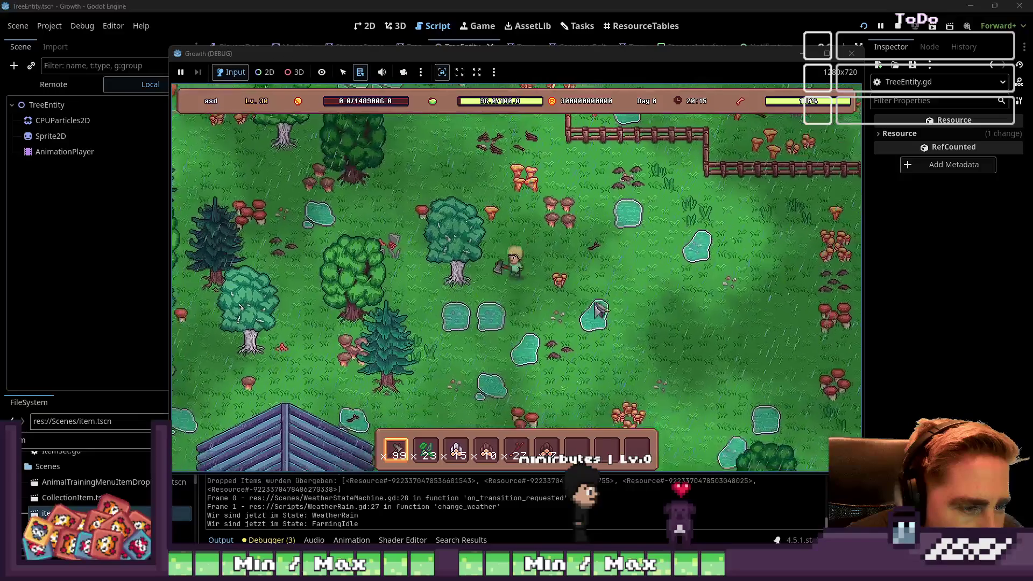
key(a)
click(592, 307)
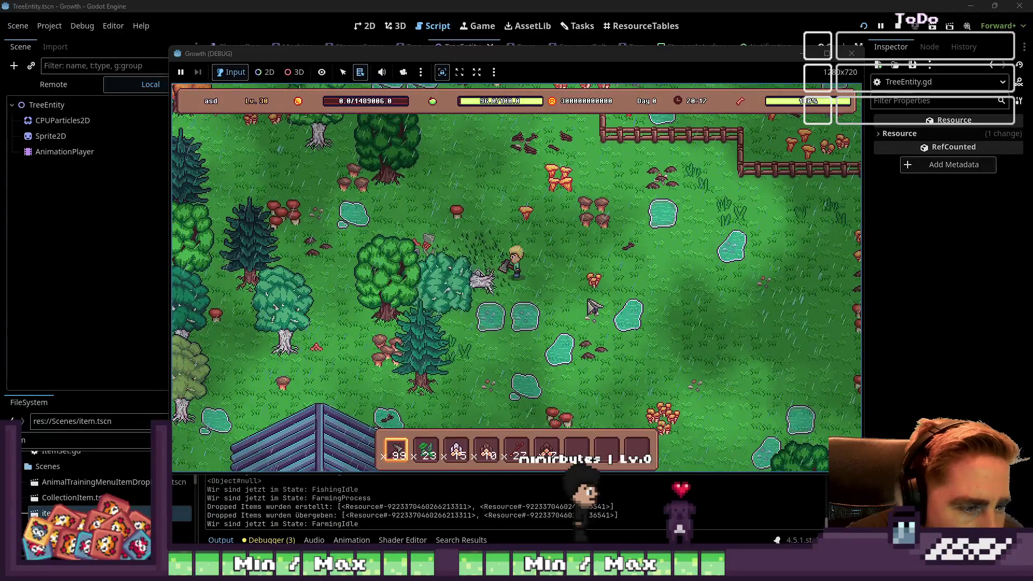